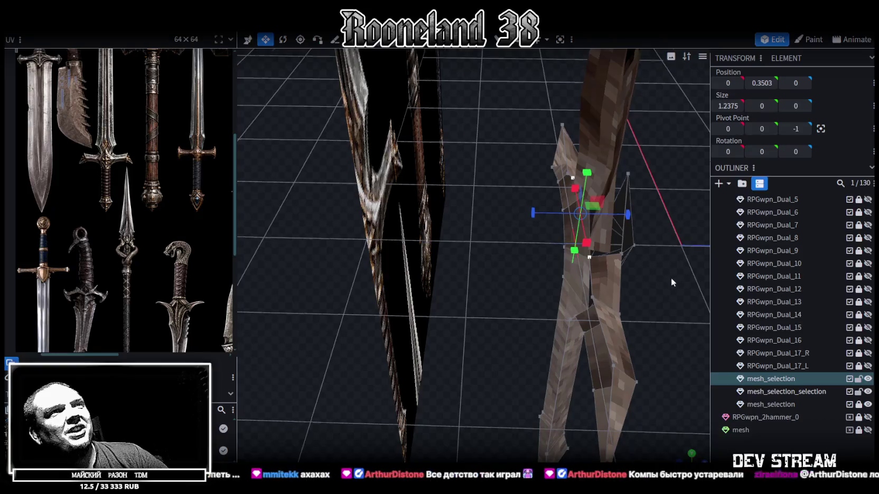
Select the two upper star faces of the sword crossguard.
left_click_drag(586, 261, 577, 261)
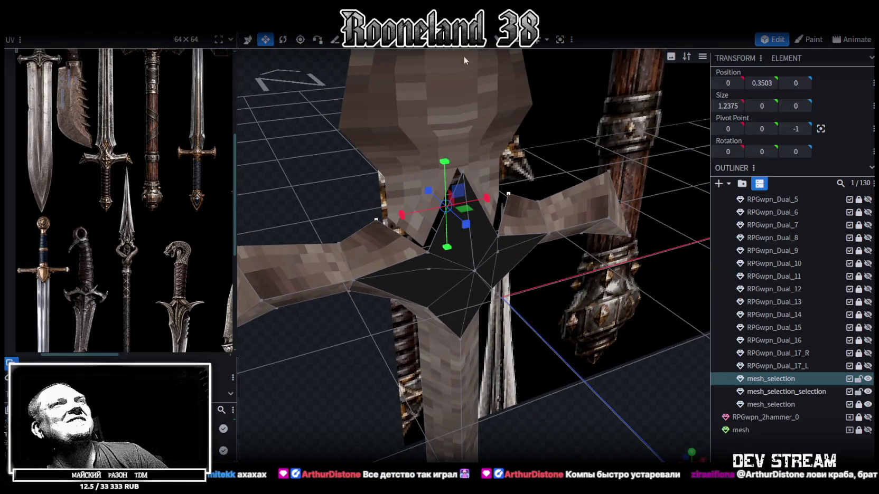
mouse_move(351, 158)
left_mouse_down()
mouse_move(309, 165)
mouse_move(319, 157)
mouse_move(326, 172)
mouse_move(393, 67)
left_mouse_up()
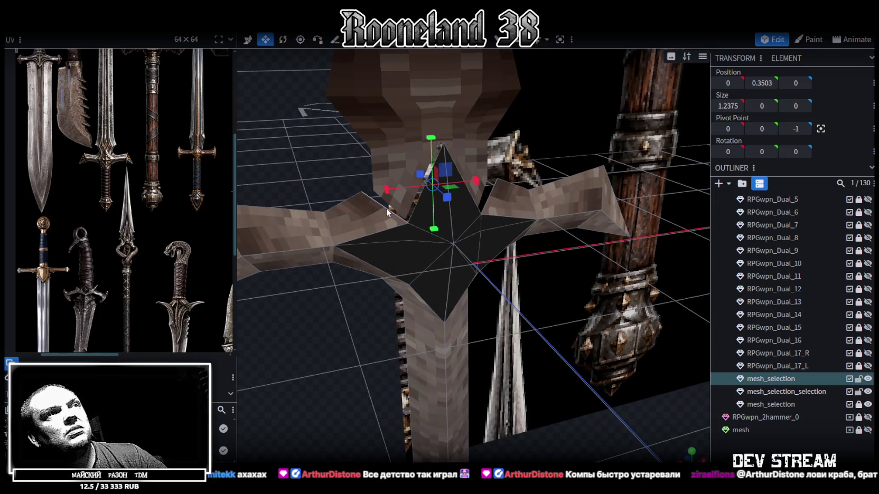
left_click(432, 167)
left_click(464, 184, "shift")
scroll(371, 340, "down", 3)
mouse_move(372, 339)
left_mouse_down()
mouse_move(509, 342)
mouse_move(598, 307)
mouse_move(569, 306)
left_mouse_up()
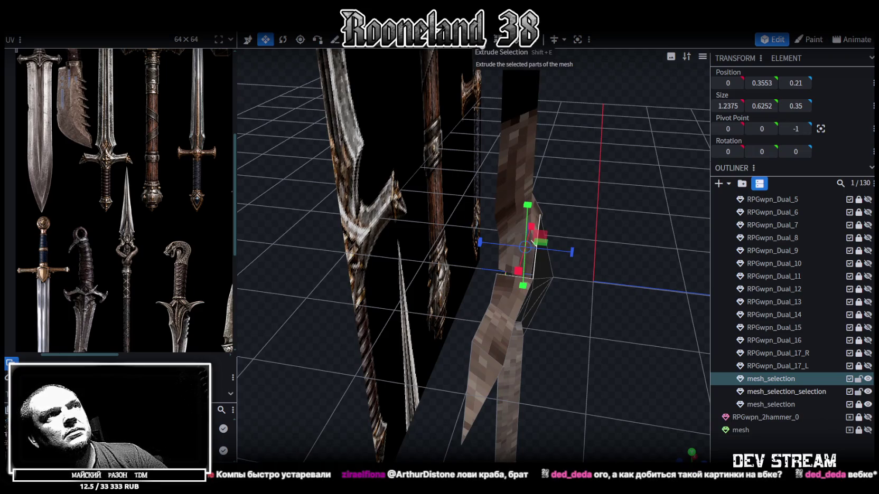
Extrude the selected faces 0.25 in the Z- direction.
left_click(483, 47)
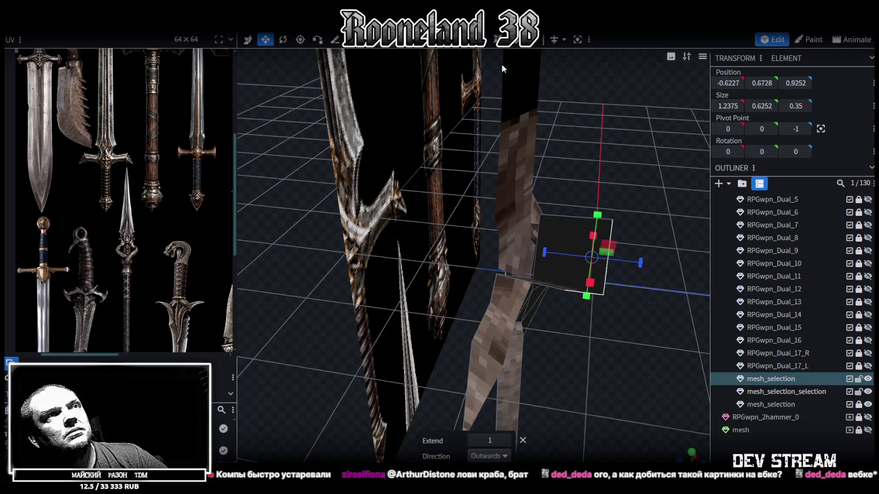
left_click(504, 456)
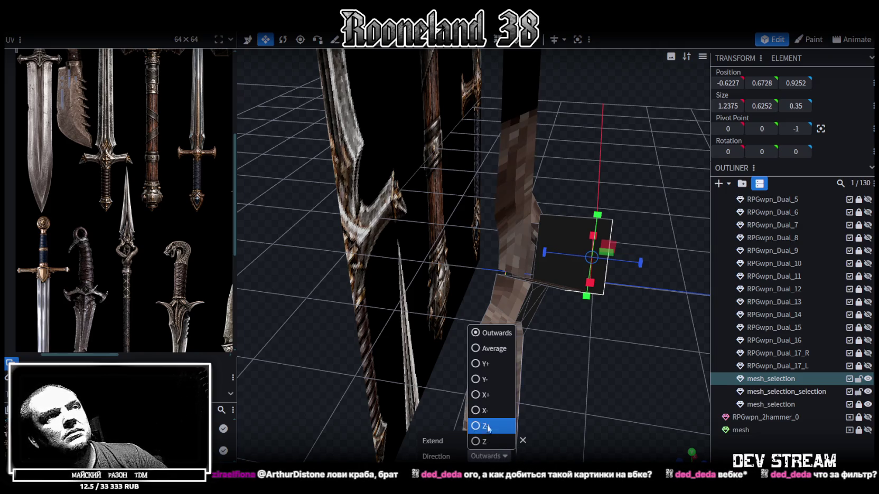
left_click(479, 442)
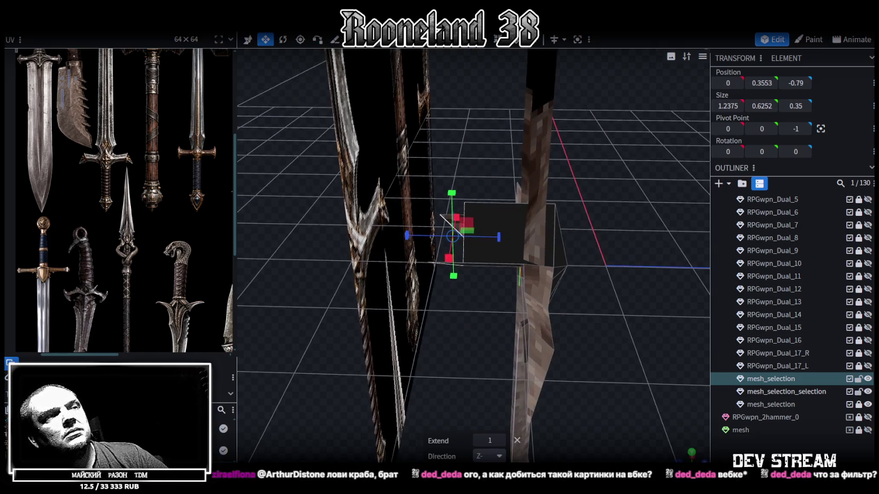
mouse_move(480, 448)
left_mouse_down()
mouse_move(591, 346)
mouse_move(622, 348)
mouse_move(609, 346)
mouse_move(606, 368)
mouse_move(496, 368)
mouse_move(441, 410)
mouse_move(364, 434)
mouse_move(564, 346)
mouse_move(628, 164)
mouse_move(642, 309)
mouse_move(703, 222)
left_mouse_up()
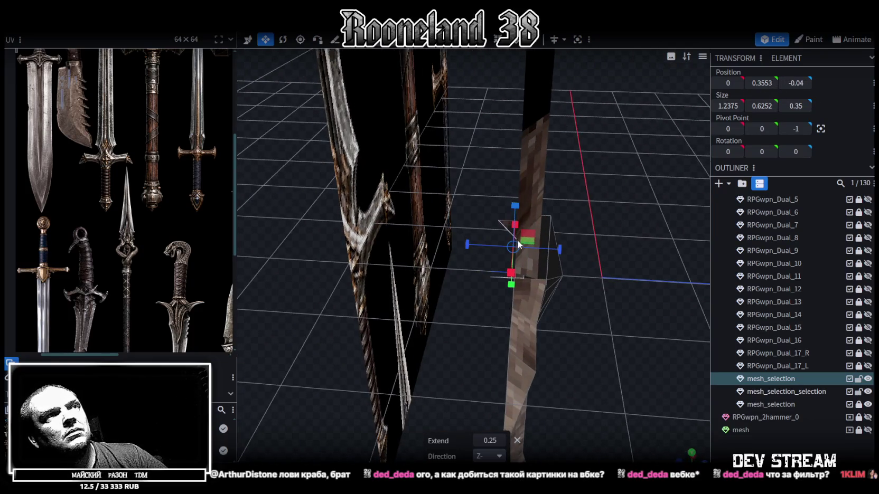
Slide the extruded piece along Z and edit its Z position value.
key("v")
left_click_drag(551, 248, 520, 247)
left_click(800, 79)
Set the extrusion's Z position to 0 and merge the overlapping vertices.
key("Return")
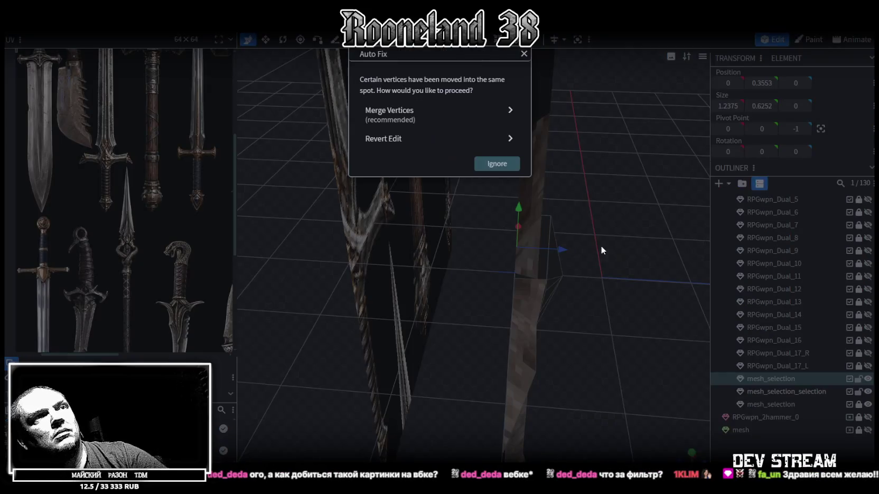
left_click(438, 115)
mouse_move(593, 298)
left_mouse_down()
mouse_move(637, 292)
mouse_move(621, 280)
mouse_move(533, 303)
mouse_move(519, 316)
mouse_move(511, 305)
mouse_move(625, 288)
mouse_move(624, 278)
mouse_move(477, 282)
mouse_move(508, 297)
mouse_move(403, 225)
left_mouse_up()
Lower the mesh_selection_selection star piece along Y.
left_click(379, 245)
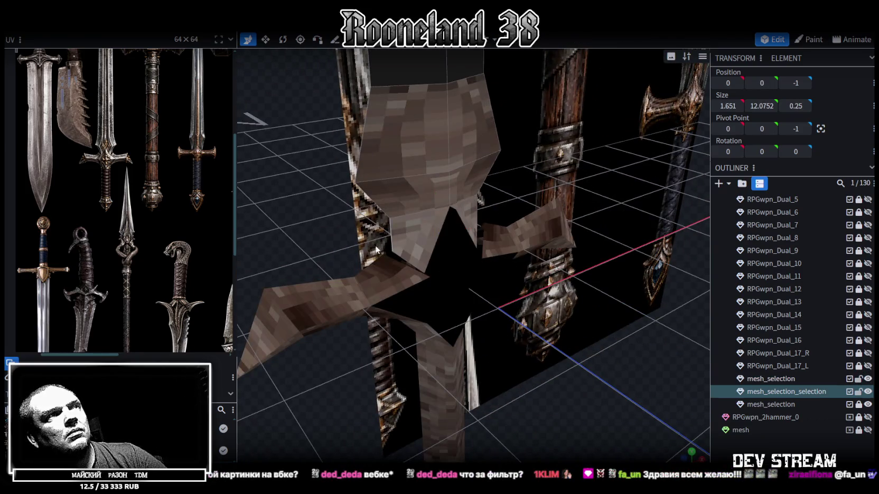
left_click(390, 225)
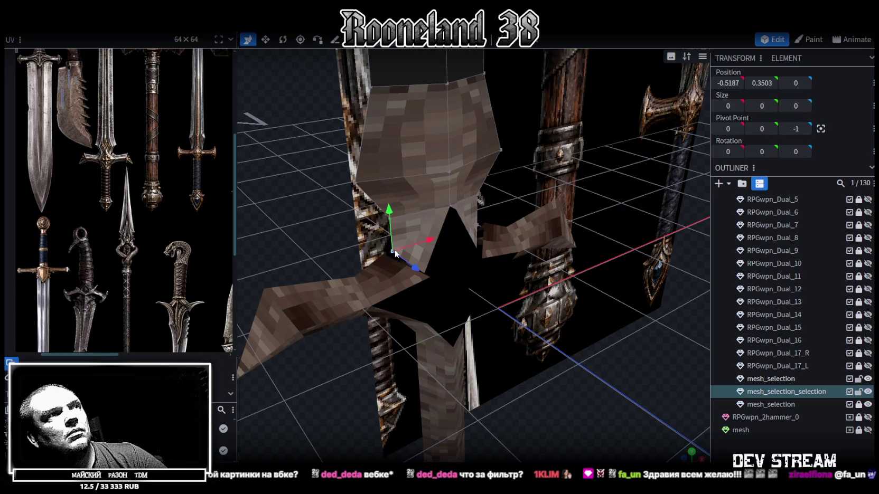
left_click_drag(390, 225, 430, 224)
mouse_move(306, 167)
left_mouse_down()
mouse_move(221, 160)
mouse_move(313, 153)
left_mouse_up()
left_click_drag(395, 147, 396, 161)
mouse_move(367, 324)
left_mouse_down()
mouse_move(419, 310)
mouse_move(528, 331)
mouse_move(512, 369)
mouse_move(490, 379)
mouse_move(620, 289)
mouse_move(646, 299)
mouse_move(443, 302)
mouse_move(443, 293)
mouse_move(423, 324)
mouse_move(476, 331)
mouse_move(458, 303)
left_mouse_up()
scroll(458, 302, "down", 5)
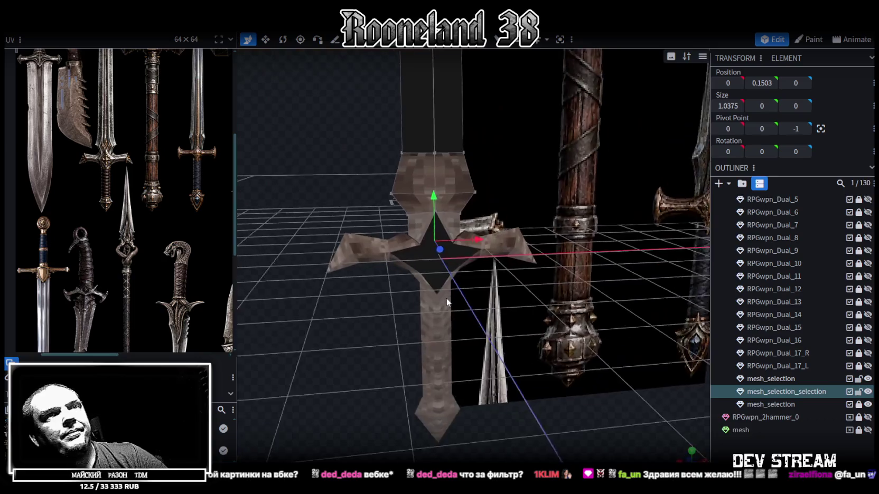
Merge mesh_selection and mesh_selection_selection into one mesh, then select all its faces.
left_click(774, 379)
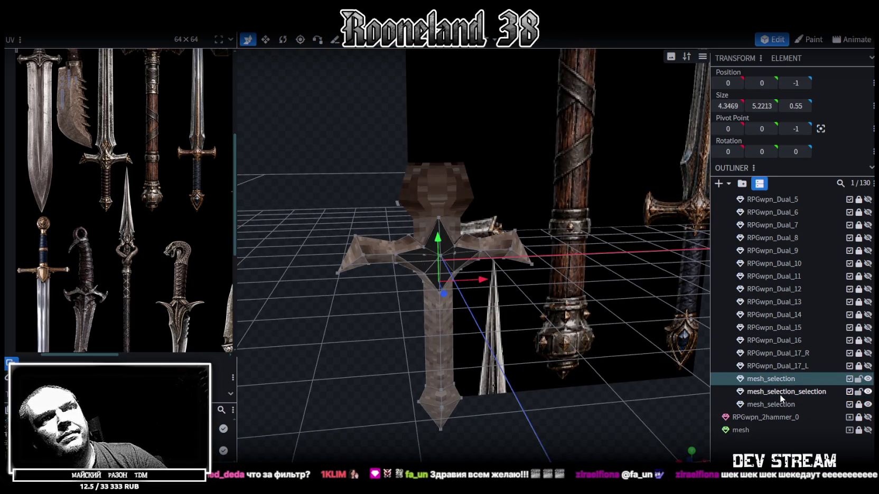
left_click(780, 393, "ctrl")
right_click(780, 394)
left_click(706, 215)
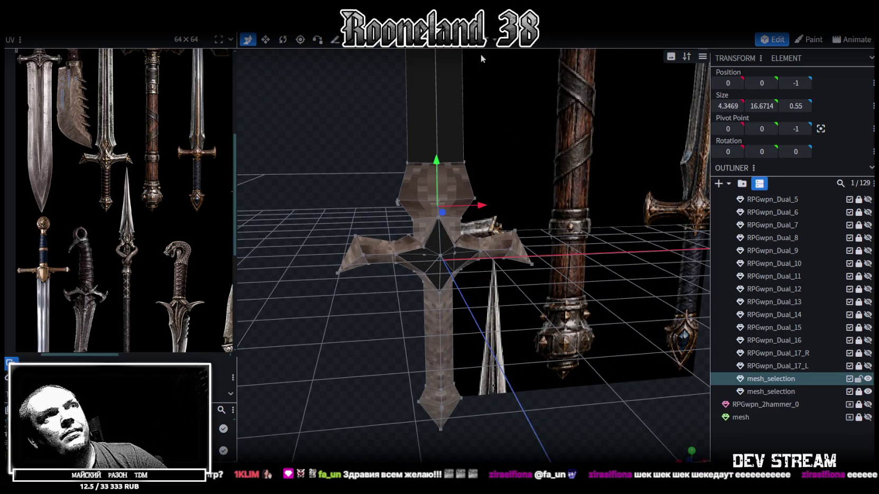
key("ctrl+a")
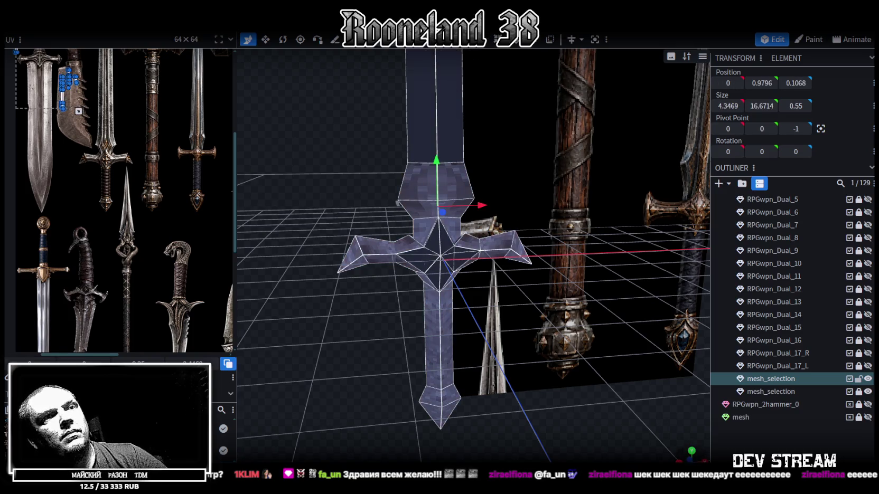
Switch to front view and enlarge the sword UV island over the textured sword.
key("KP_1")
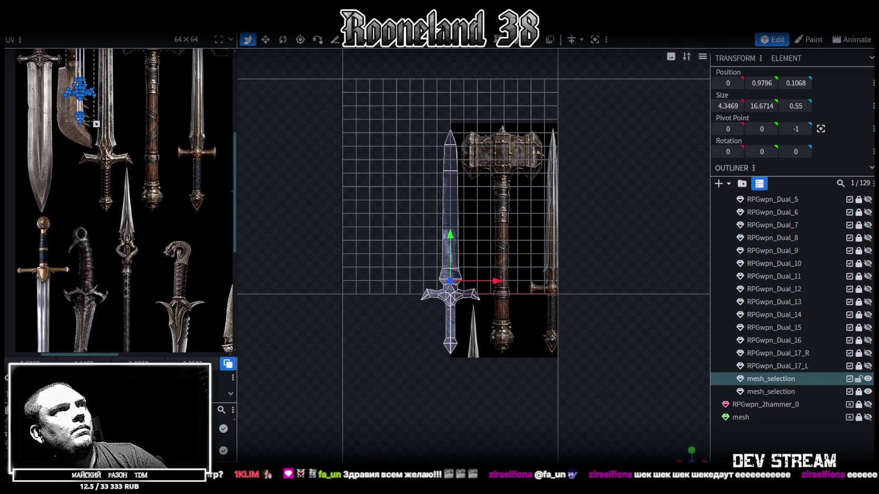
scroll(129, 225, "down", 3)
scroll(129, 225, "up", 3)
scroll(138, 180, "up", 4)
scroll(138, 182, "down", 2)
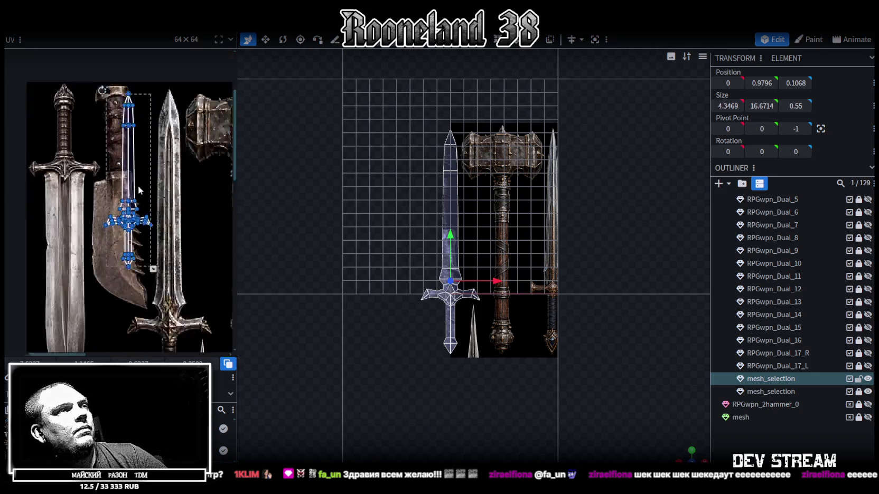
scroll(137, 186, "down", 2)
scroll(140, 185, "down", 1)
scroll(146, 185, "up", 6)
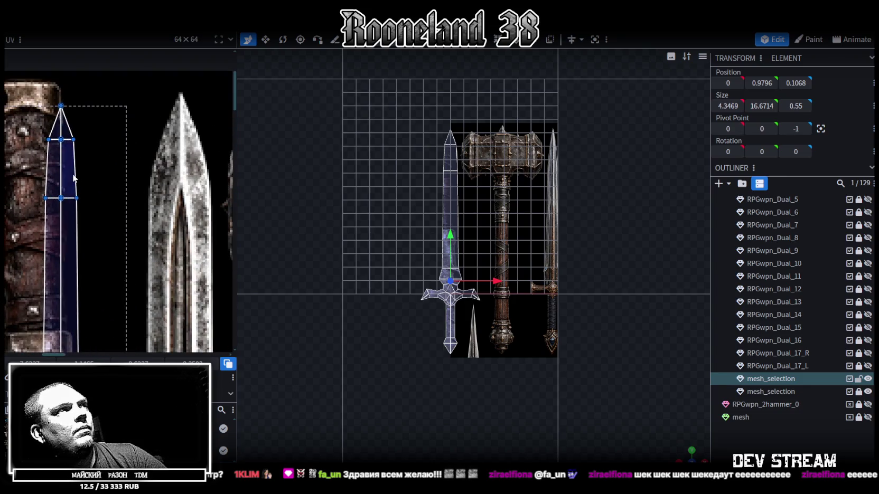
middle_click_drag(74, 178, 100, 217)
scroll(100, 219, "down", 2)
scroll(99, 220, "down", 2)
scroll(121, 179, "down", 1)
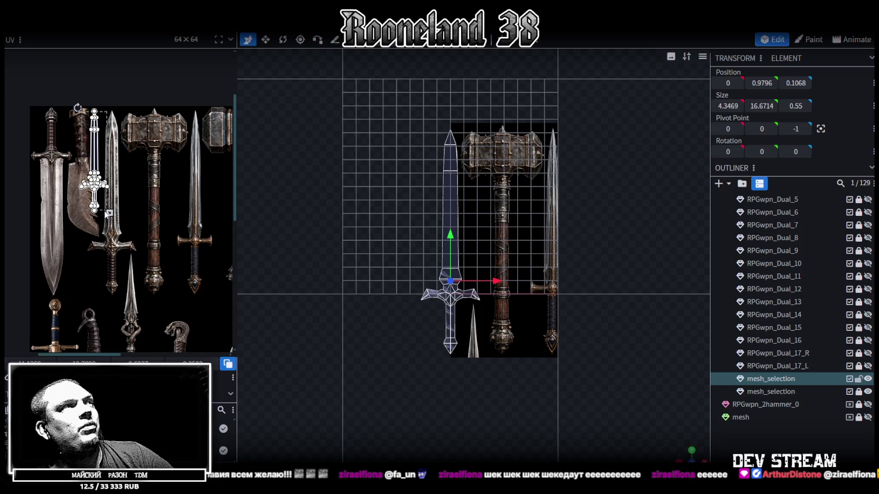
left_click_drag(109, 213, 131, 249)
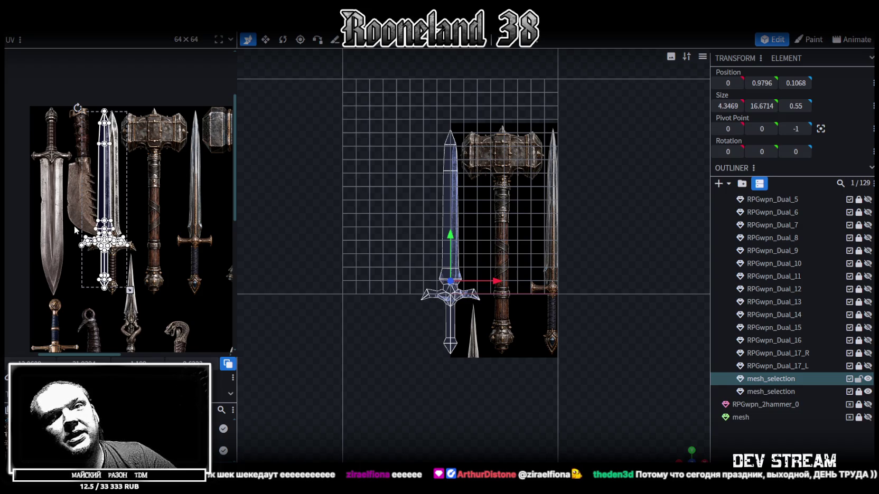
Stretch and widen the UV island over the crossguard, then nudge it up slightly.
scroll(156, 303, "up", 3)
scroll(159, 298, "up", 1)
scroll(163, 294, "up", 1)
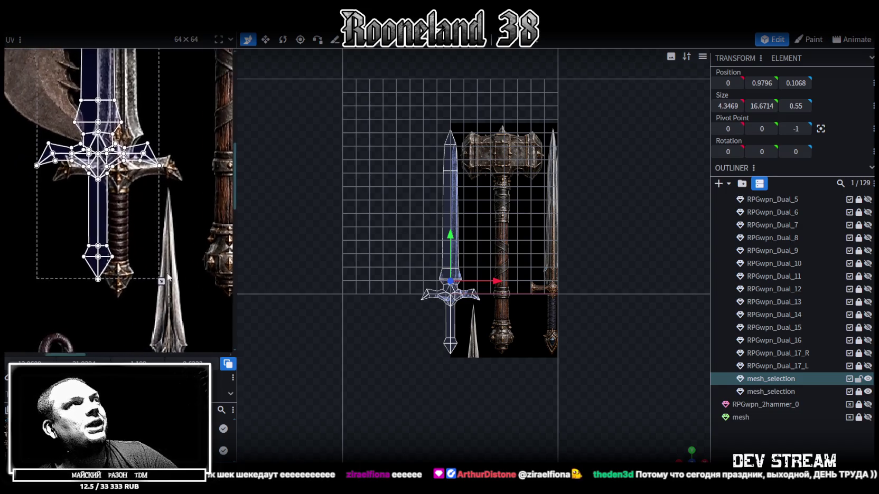
scroll(167, 289, "up", 1)
left_click_drag(151, 270, 157, 294)
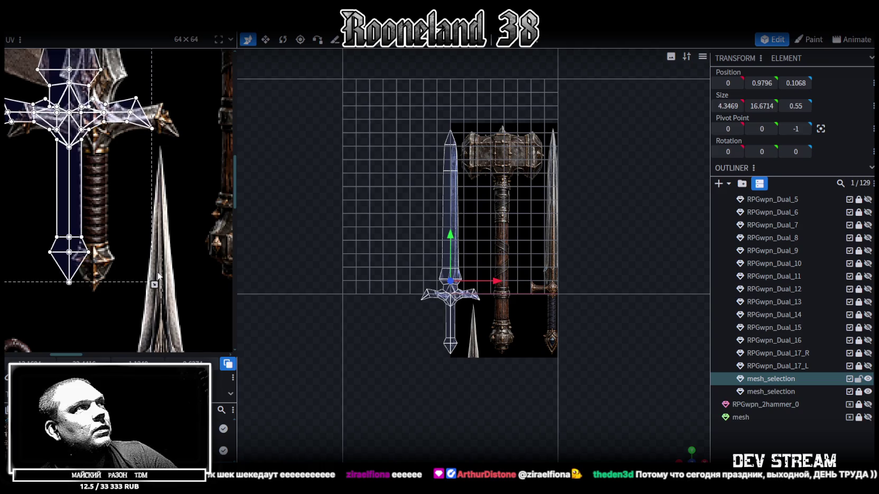
scroll(140, 232, "up", 2)
scroll(142, 246, "up", 1)
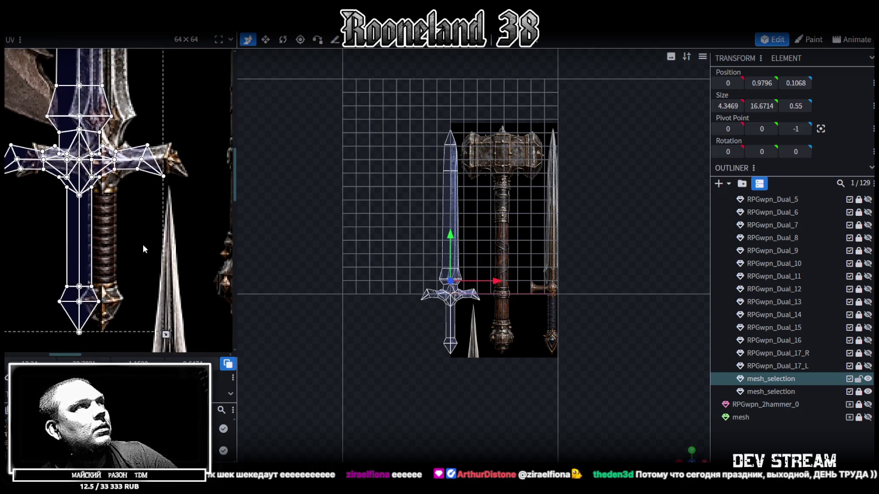
scroll(165, 179, "up", 1)
scroll(180, 232, "up", 1)
scroll(178, 227, "up", 3)
scroll(156, 211, "down", 1)
scroll(175, 255, "down", 1)
scroll(184, 266, "down", 1)
scroll(190, 273, "down", 1)
scroll(191, 279, "down", 1)
scroll(168, 267, "down", 1)
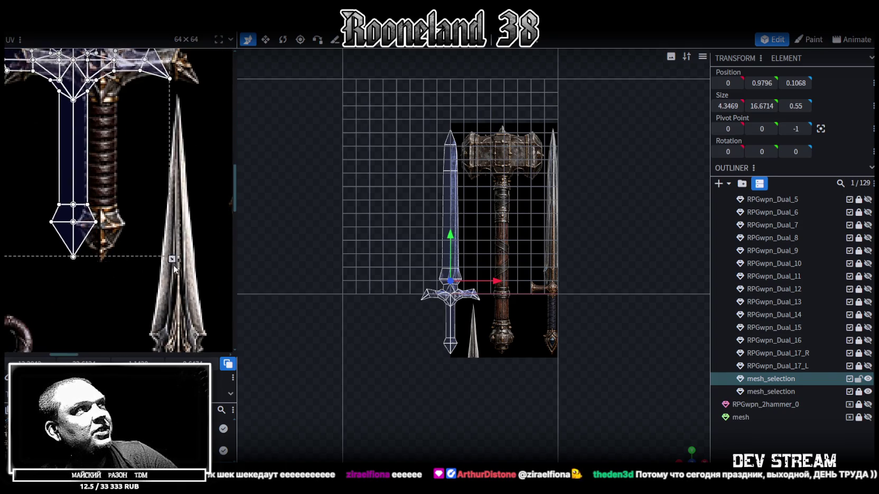
left_click_drag(174, 265, 172, 264)
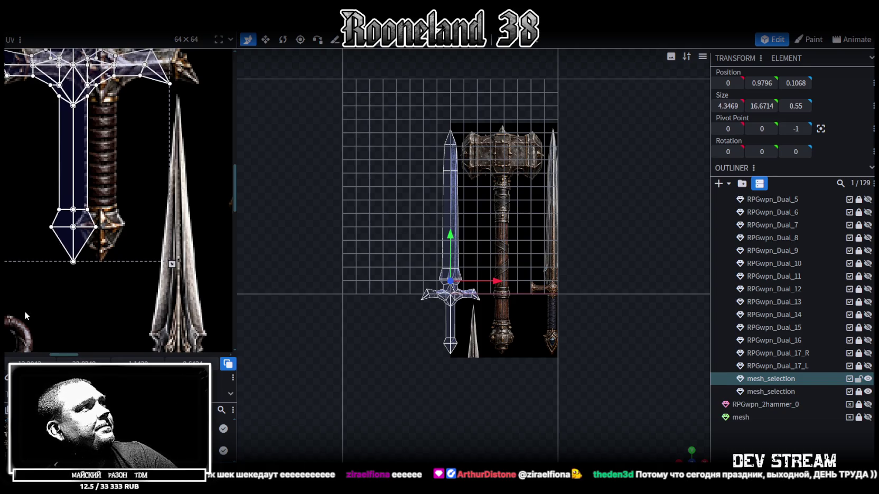
left_click_drag(172, 263, 199, 264)
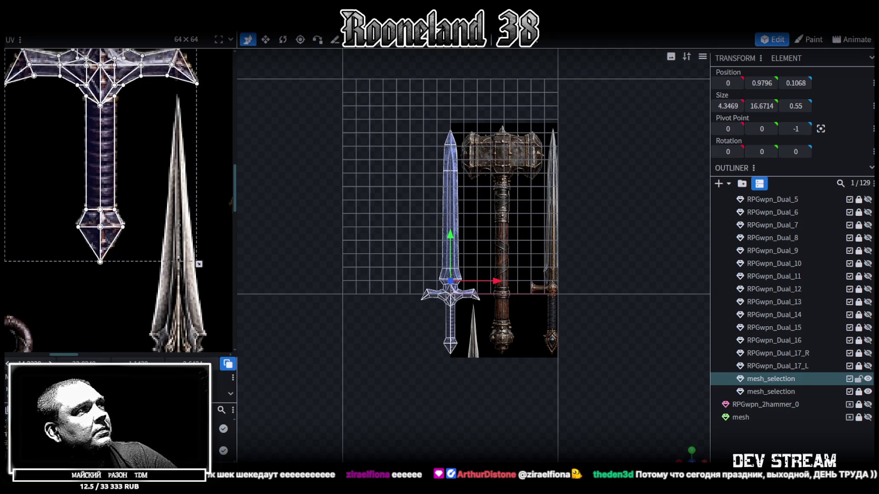
scroll(127, 202, "up", 5)
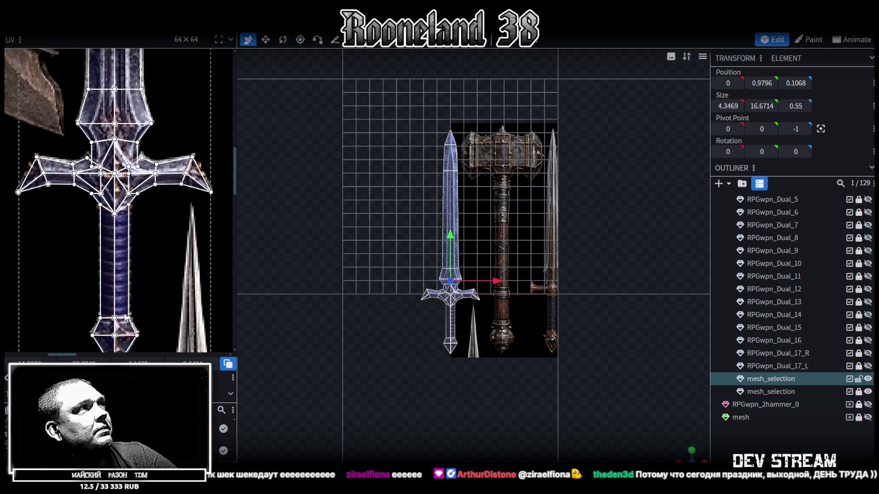
scroll(127, 280, "down", 3)
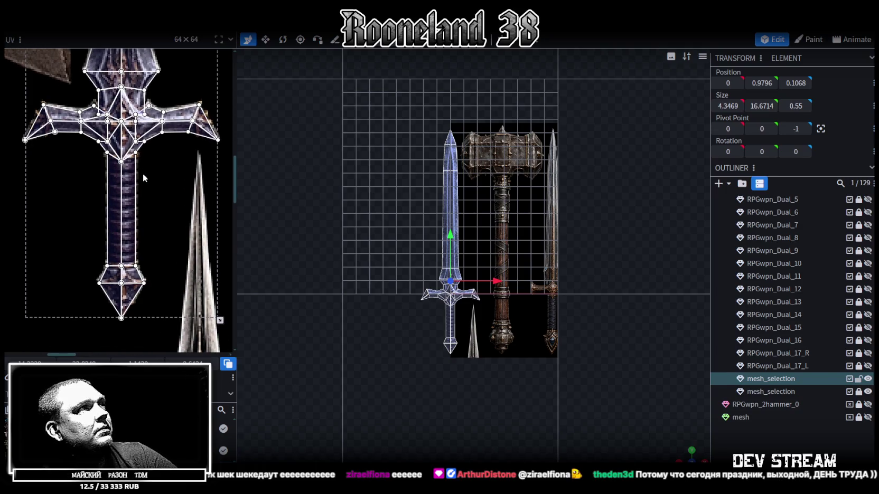
key("Up")
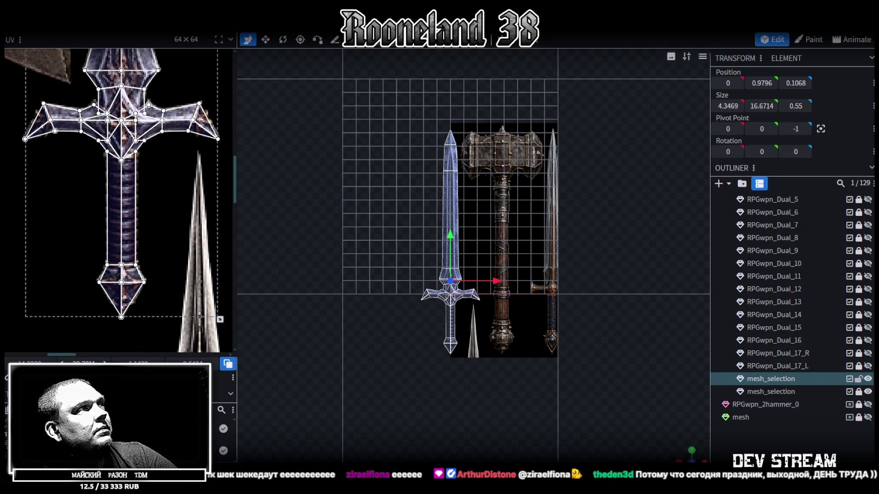
Select the blade-tip and blade edge vertices in the UV layout to check their fit.
scroll(183, 216, "up", 10)
scroll(169, 201, "up", 5)
scroll(158, 179, "up", 2)
scroll(155, 171, "up", 3)
scroll(155, 172, "up", 1)
scroll(137, 153, "up", 2)
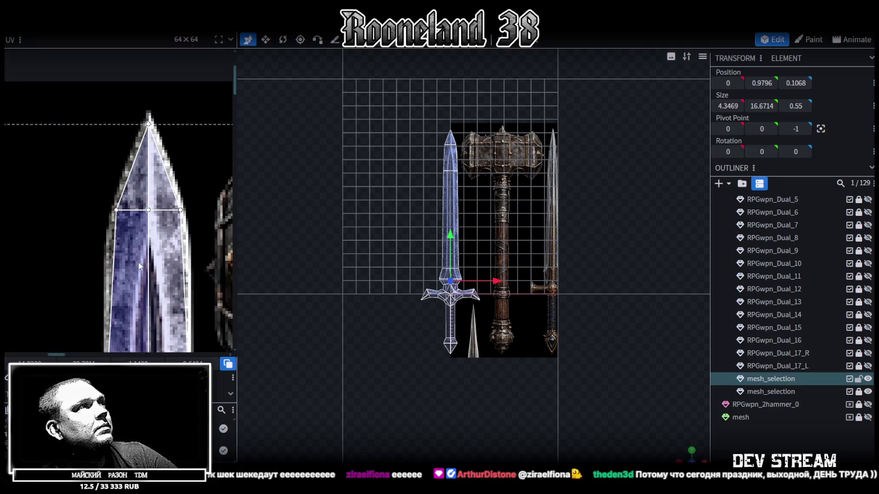
scroll(128, 137, "up", 2)
scroll(128, 137, "up", 2)
scroll(101, 173, "up", 2)
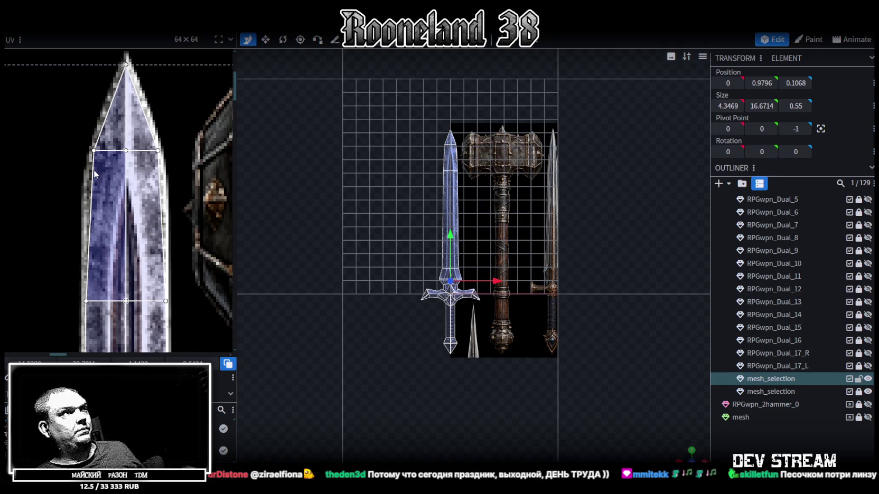
scroll(200, 235, "up", 1)
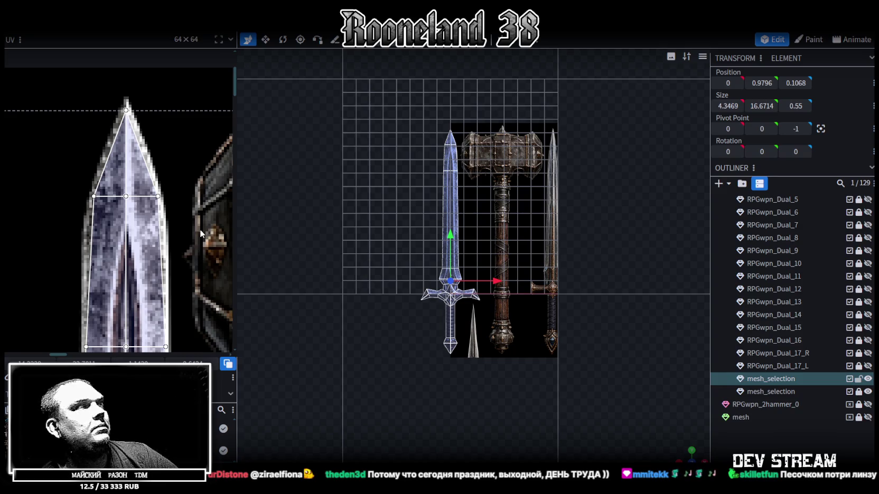
scroll(201, 211, "down", 1)
scroll(205, 171, "up", 1)
left_click_drag(131, 101, 159, 125)
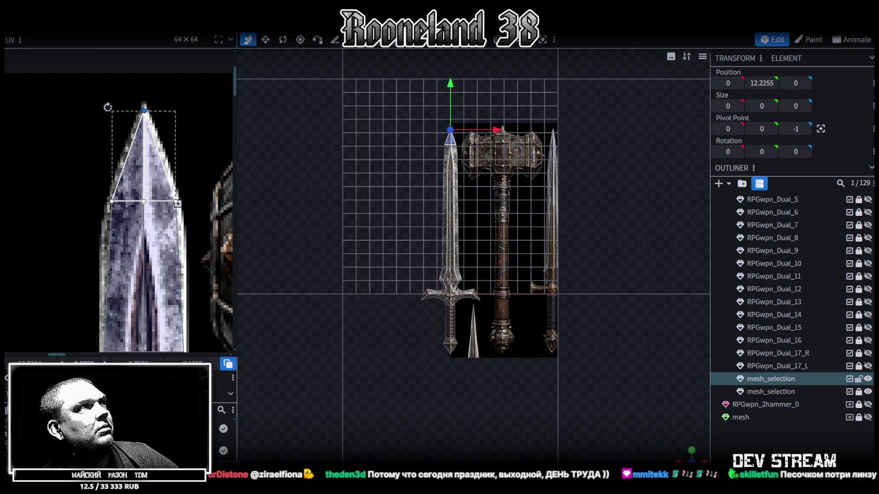
left_click_drag(79, 187, 118, 216)
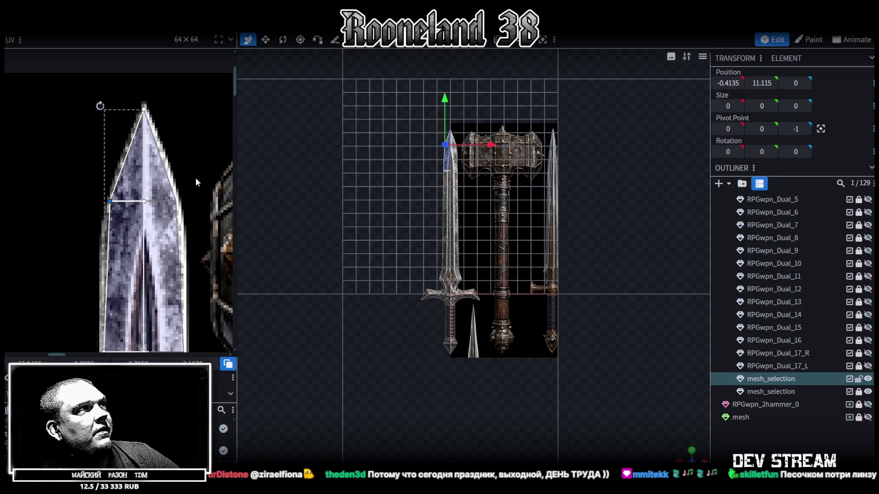
left_click_drag(195, 177, 160, 214)
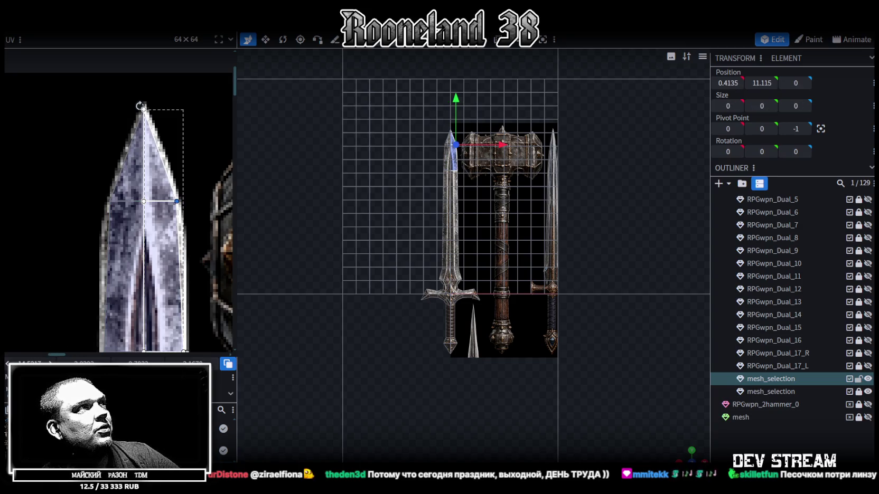
scroll(87, 290, "down", 2)
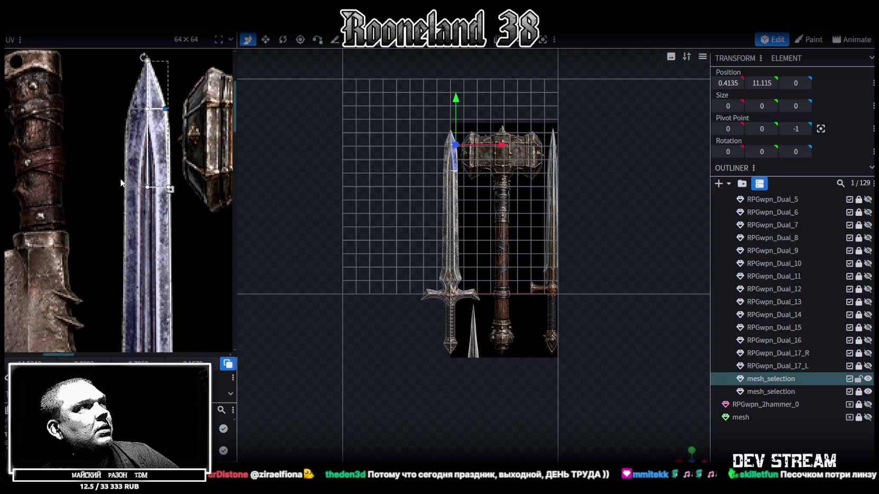
scroll(117, 186, "up", 4)
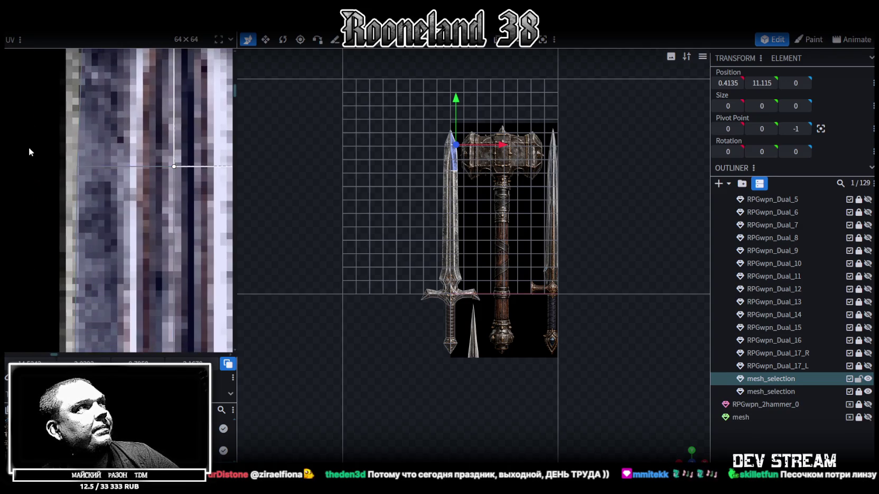
left_click_drag(28, 151, 93, 190)
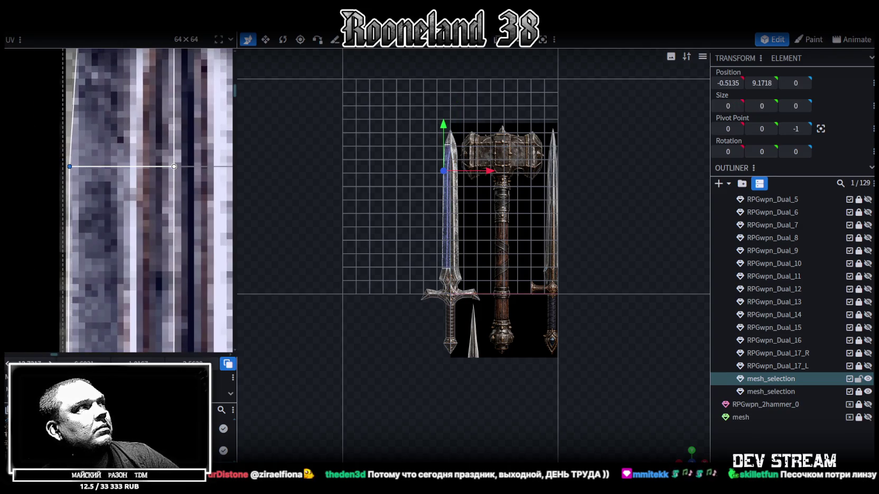
Box-select the right blade vertex and edge, then bring the guard into the UV view.
middle_click_drag(164, 188, 125, 186)
left_click(124, 186)
left_click_drag(126, 178, 80, 349)
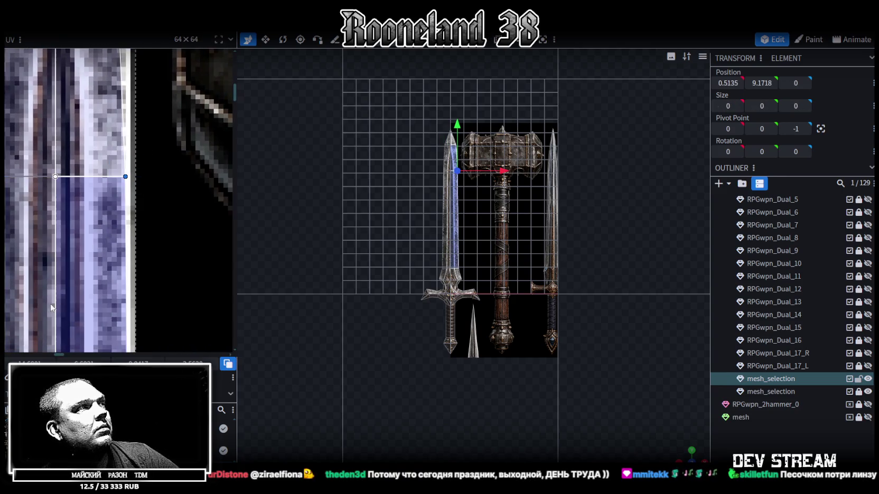
scroll(145, 158, "down", 2)
mouse_move(141, 169)
middle_mouse_down()
mouse_move(146, 159)
mouse_move(175, 248)
middle_mouse_up()
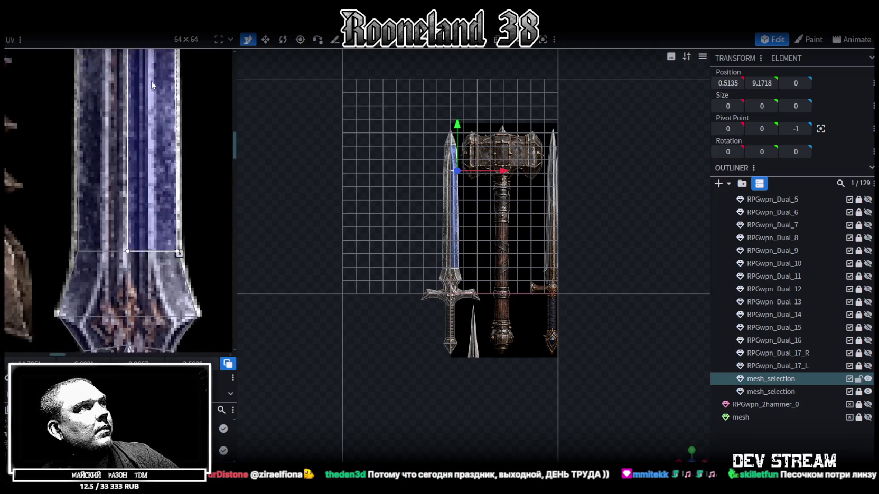
middle_click_drag(145, 289, 154, 145)
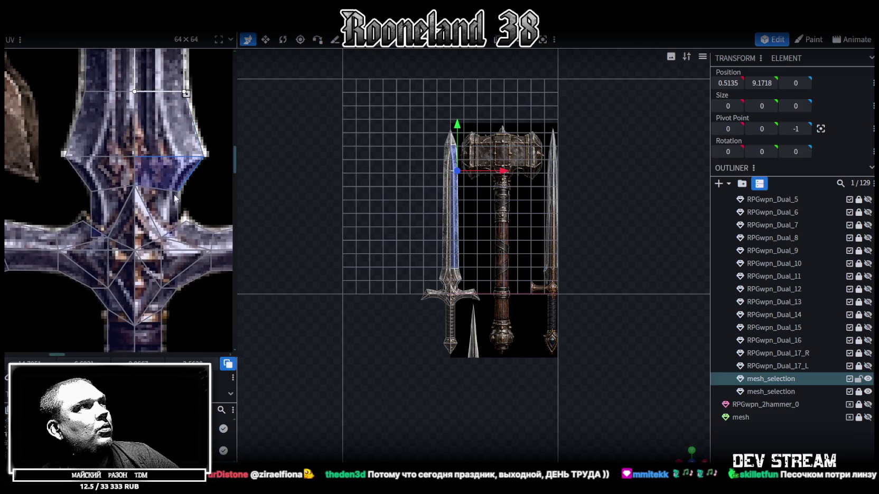
Orbit the 3D viewport to inspect the textured sword and select its mesh.
scroll(470, 437, "up", 2)
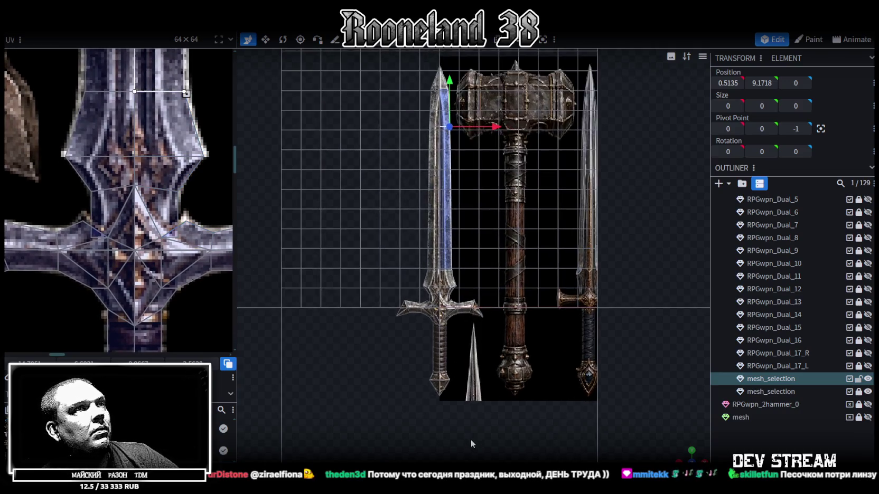
scroll(470, 438, "up", 2)
scroll(470, 438, "up", 2)
mouse_move(470, 438)
left_mouse_down()
mouse_move(485, 381)
mouse_move(425, 372)
mouse_move(415, 361)
mouse_move(503, 387)
mouse_move(415, 390)
mouse_move(416, 356)
left_mouse_up()
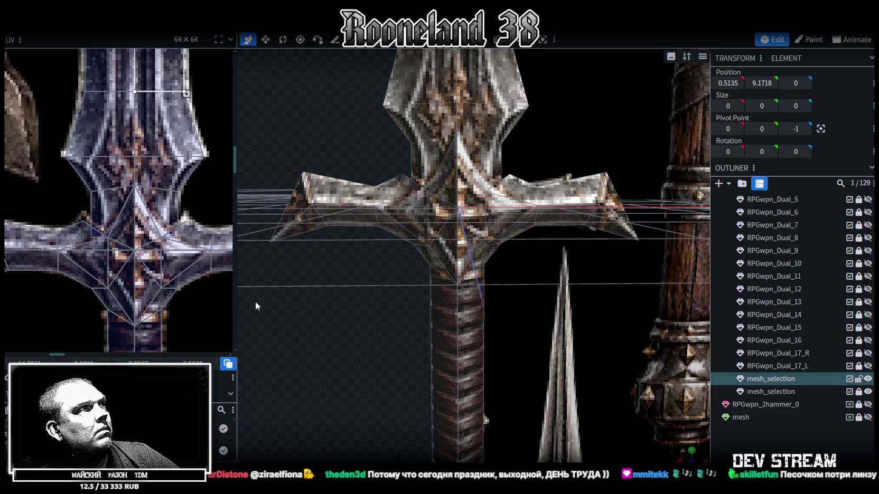
mouse_move(353, 295)
left_mouse_down()
mouse_move(390, 349)
mouse_move(450, 367)
mouse_move(520, 360)
mouse_move(341, 371)
mouse_move(379, 354)
left_mouse_up()
left_click(478, 262)
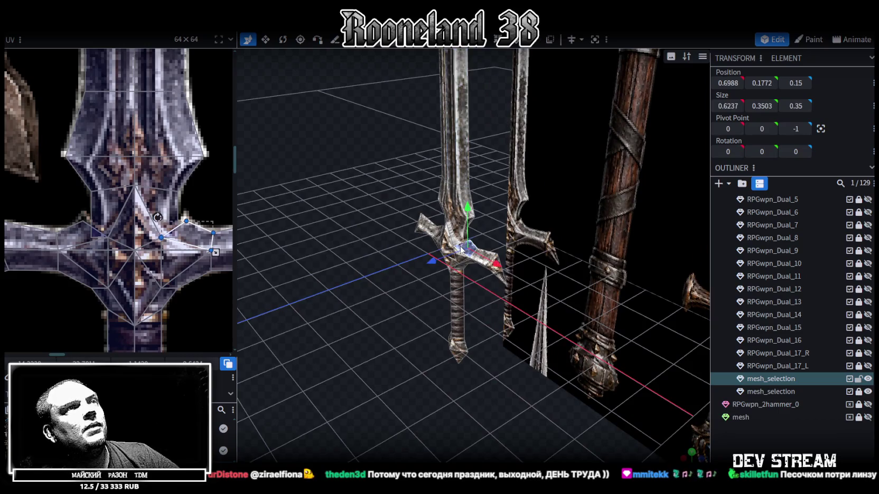
Select several crossguard faces, including the dark-red lower face.
right_click(465, 308)
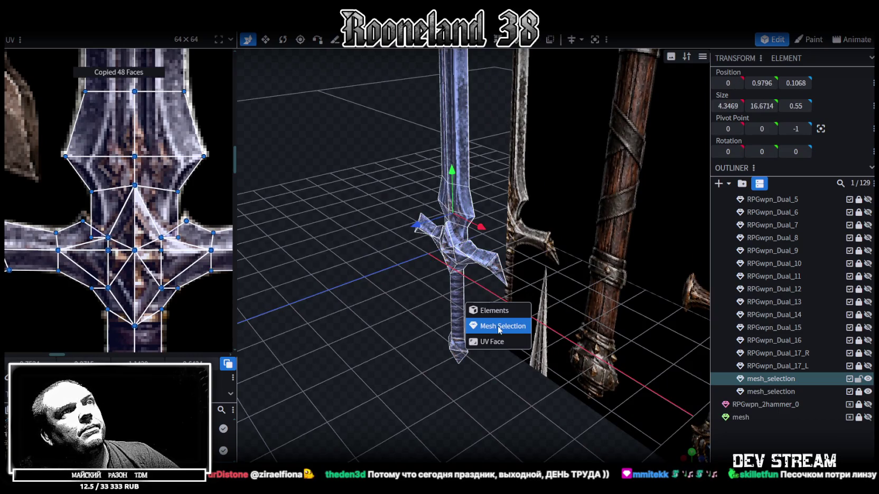
left_click(478, 309)
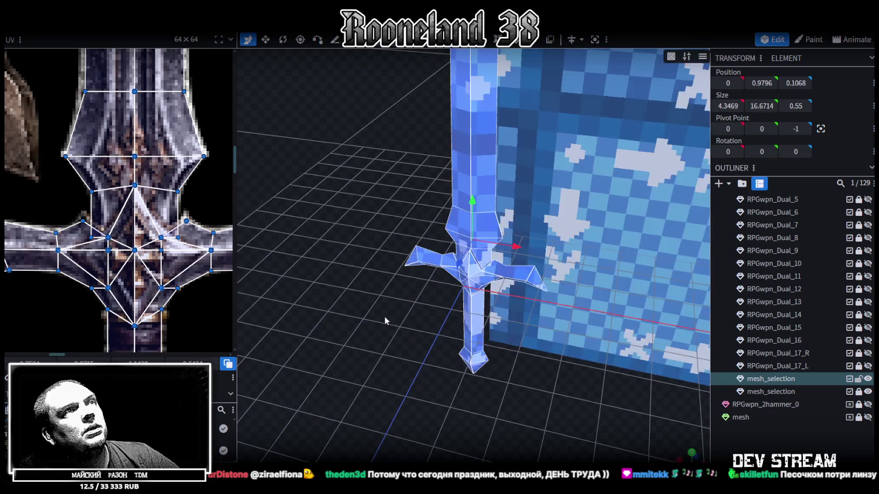
scroll(429, 306, "up", 4)
scroll(486, 284, "up", 2)
left_click(486, 284)
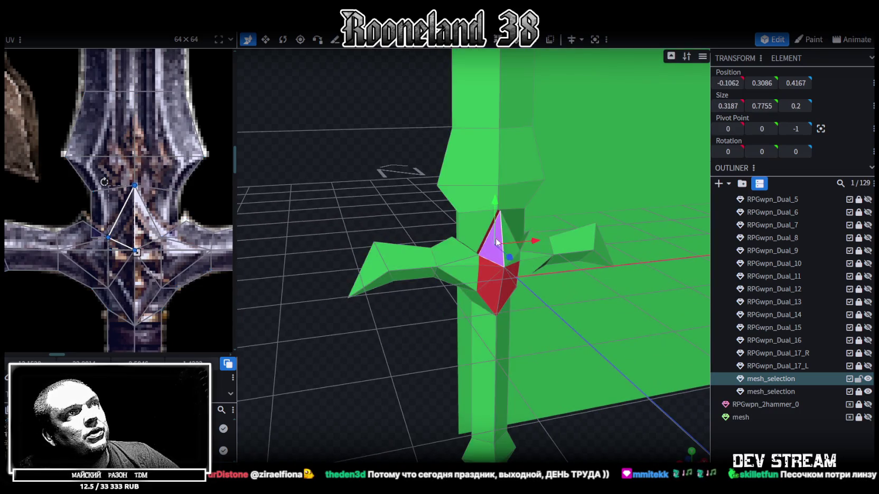
mouse_move(608, 435)
left_mouse_down()
mouse_move(541, 291)
mouse_move(532, 345)
mouse_move(510, 282)
left_mouse_up()
scroll(541, 291, "up", 2)
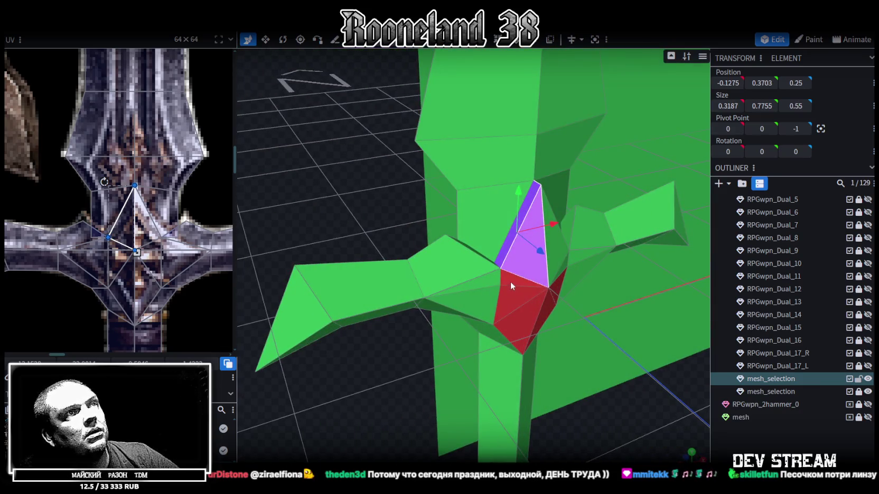
left_click(510, 282, "shift")
left_click(511, 296, "shift")
left_click(549, 301, "shift")
left_click(556, 289, "shift")
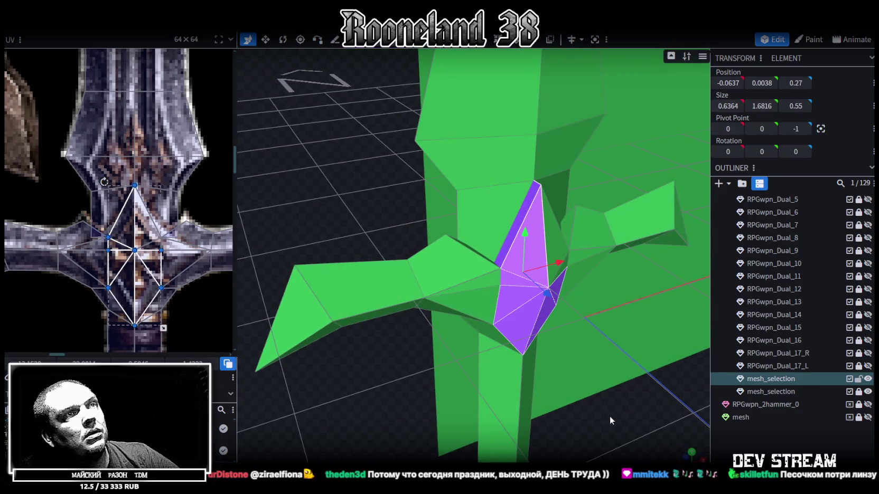
scroll(608, 410, "down", 5)
scroll(538, 421, "down", 3)
scroll(551, 425, "down", 2)
mouse_move(434, 311)
left_mouse_down()
mouse_move(410, 369)
mouse_move(397, 197)
mouse_move(436, 208)
left_mouse_up()
Select and copy all 48 sword faces, then bring up the paste choices.
key("ctrl+a")
key("ctrl+c")
key("ctrl+v")
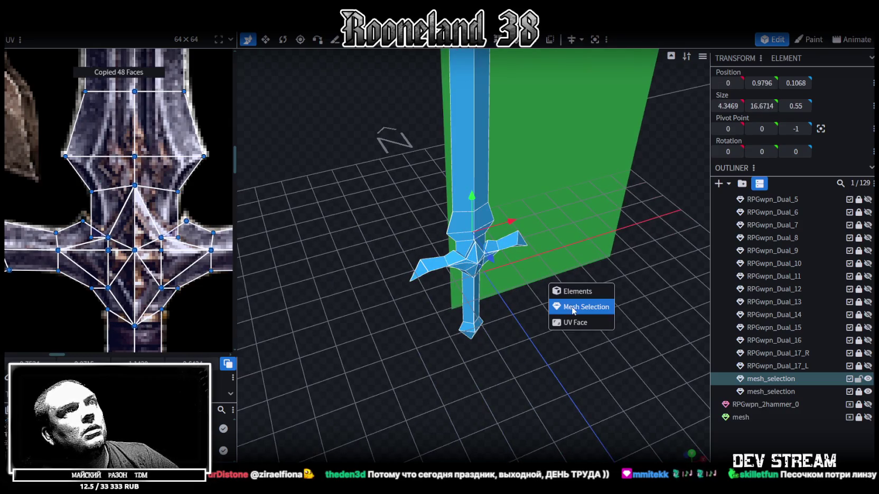
Paste the faces as a mesh selection, flip them, and merge overlapping vertices.
left_click(581, 307)
right_click(110, 32)
mouse_move(141, 52)
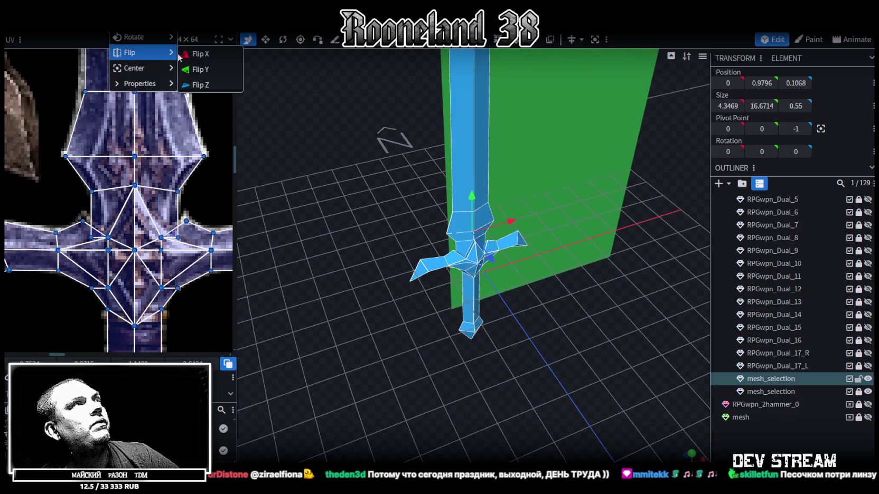
left_click(217, 74)
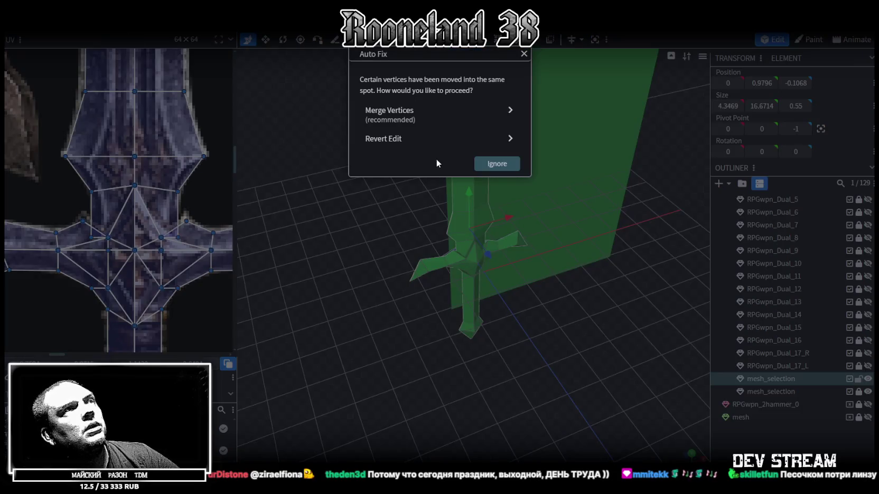
left_click(422, 115)
mouse_move(448, 401)
left_mouse_down()
mouse_move(321, 322)
mouse_move(340, 292)
mouse_move(318, 278)
mouse_move(329, 367)
mouse_move(353, 407)
mouse_move(412, 374)
mouse_move(532, 365)
mouse_move(537, 278)
left_mouse_up()
mouse_move(537, 336)
left_mouse_down()
mouse_move(543, 411)
mouse_move(570, 446)
left_mouse_up()
Thin the right wing tip's depth to 0.3 and shift the left wing tip 0.1.
key("v")
left_click(535, 256)
mouse_move(535, 256)
left_mouse_down()
mouse_move(476, 364)
mouse_move(470, 341)
left_mouse_up()
left_click_drag(530, 285, 524, 283)
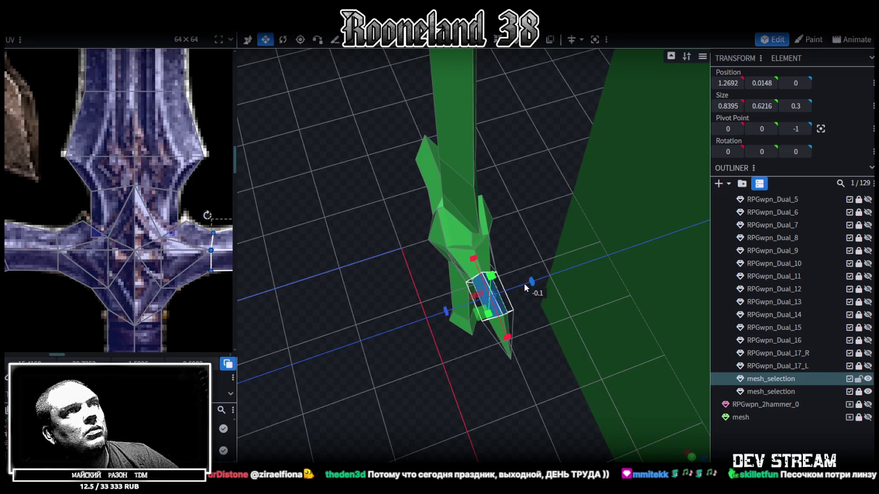
mouse_move(319, 297)
left_mouse_down()
mouse_move(388, 364)
mouse_move(418, 245)
left_mouse_up()
left_click(418, 246)
mouse_move(431, 316)
left_mouse_down()
mouse_move(495, 399)
mouse_move(510, 316)
mouse_move(507, 322)
left_mouse_up()
left_click_drag(581, 384, 465, 293)
Save the project as RPGweapon.bbmodel.
key("ctrl+s")
scroll(434, 359, "down", 3)
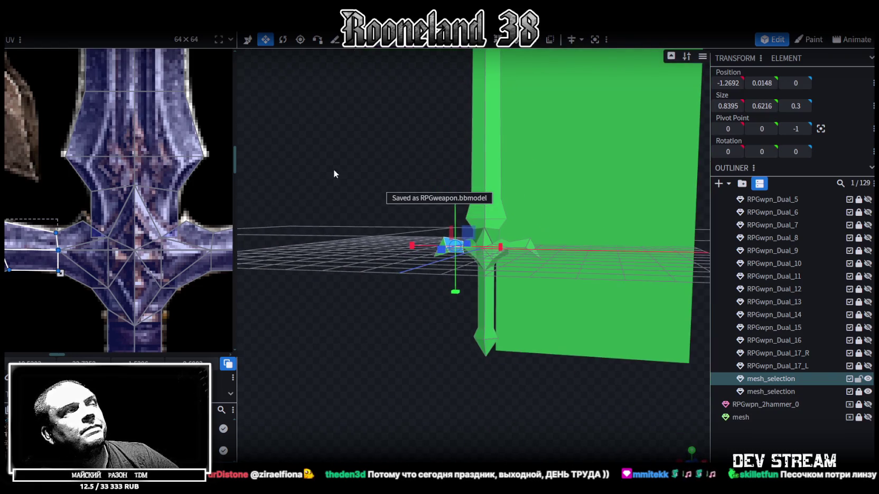
scroll(105, 190, "down", 3)
scroll(101, 188, "down", 3)
middle_click_drag(98, 184, 69, 175)
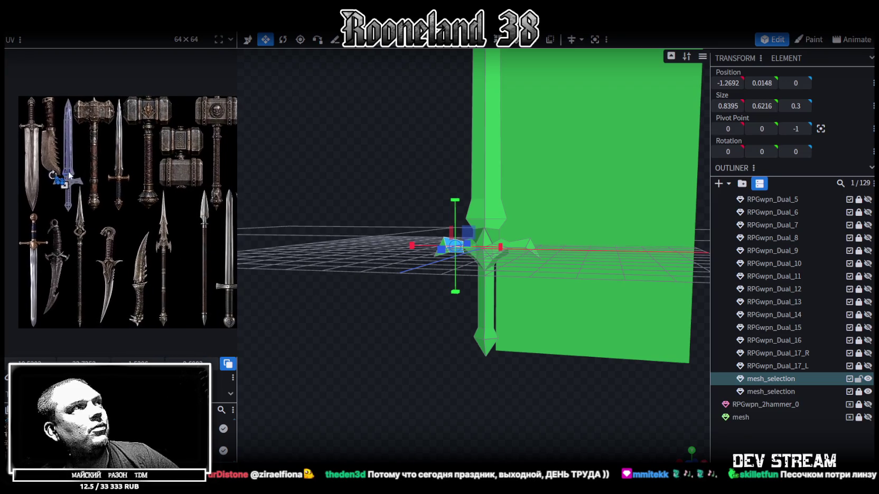
Widen the texture panel, angle the view more top-down and save the model.
left_click_drag(240, 122, 320, 123)
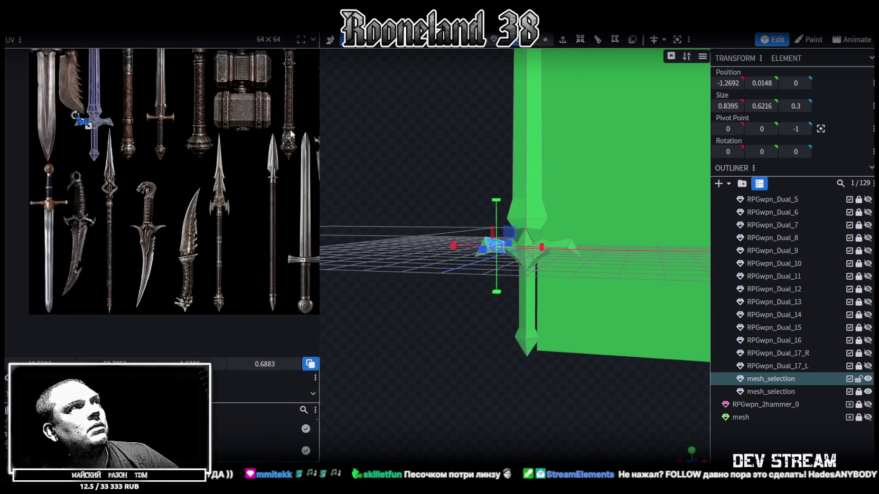
scroll(182, 231, "down", 2)
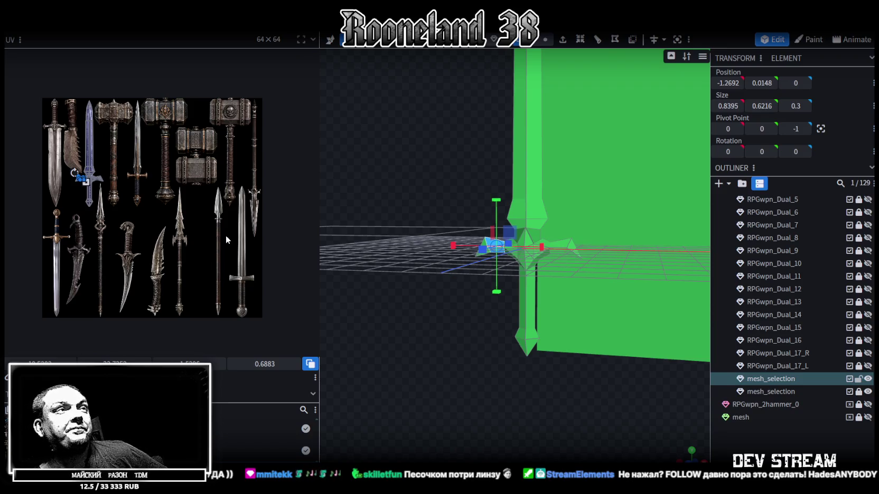
mouse_move(338, 206)
left_mouse_down()
mouse_move(424, 288)
mouse_move(400, 272)
mouse_move(459, 248)
left_mouse_up()
key("ctrl+s")
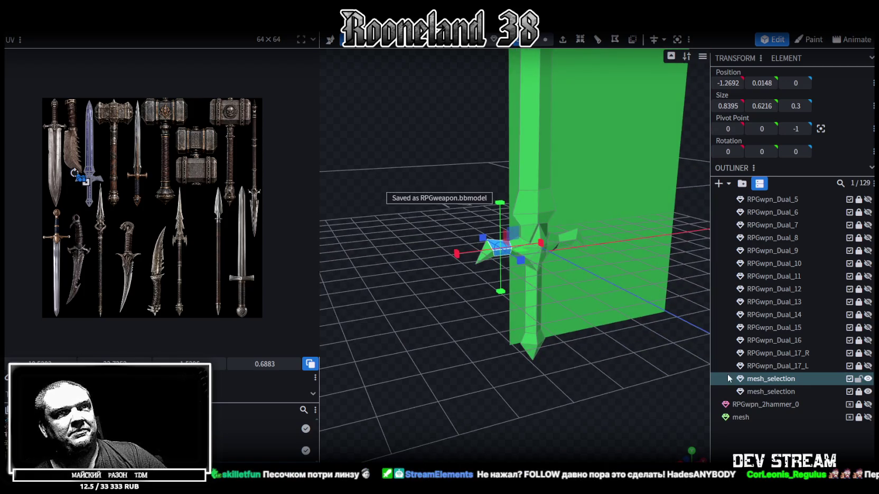
Unlock the meshes, rename the new sword copy to RPGwpn_Dual_18_R and lock it.
left_click(858, 378)
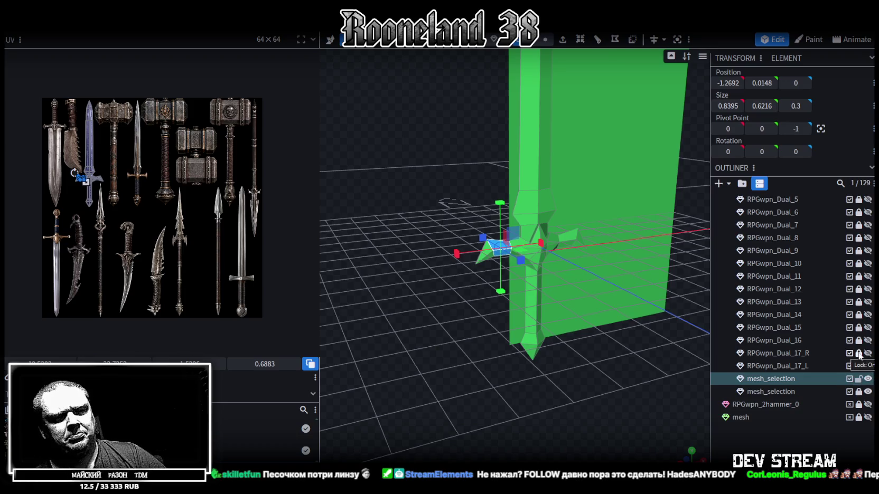
left_click(858, 353)
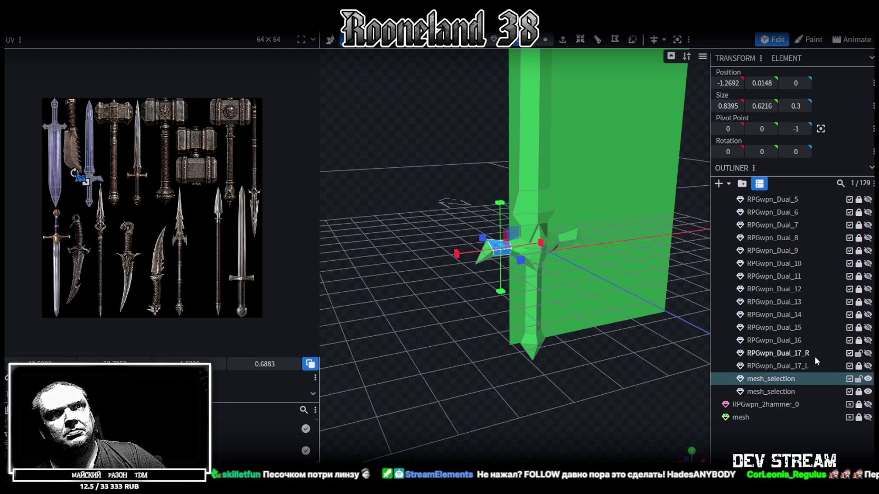
double_click(798, 358)
key("ctrl+c")
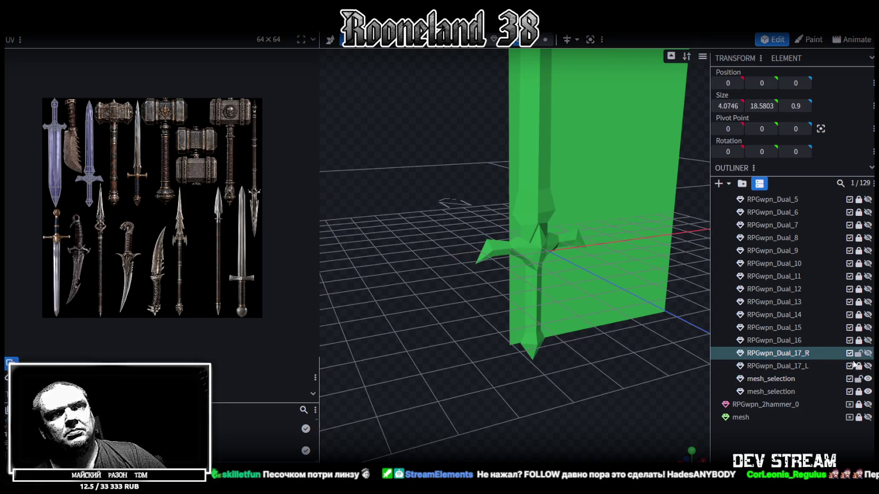
double_click(823, 379)
key("ctrl+v")
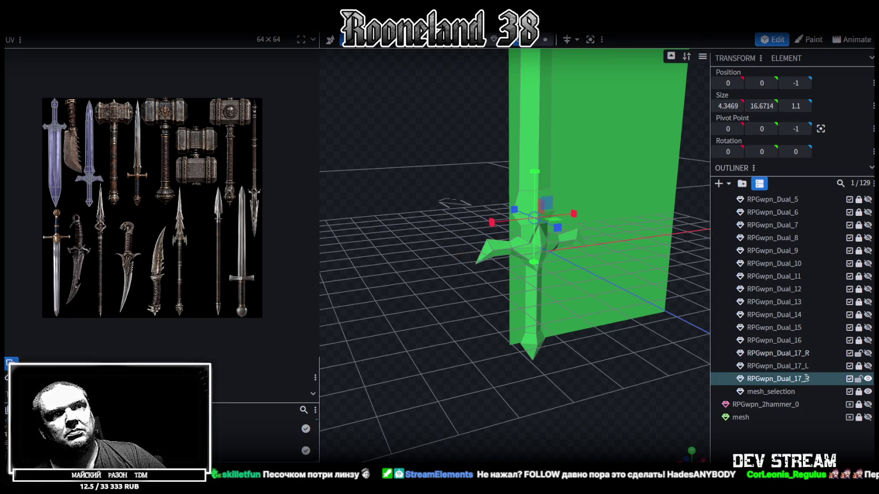
key("Return")
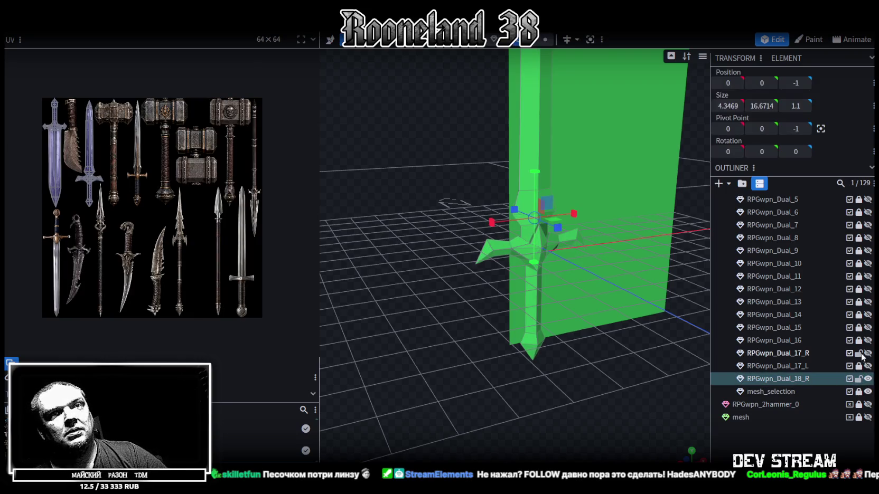
left_click(860, 379)
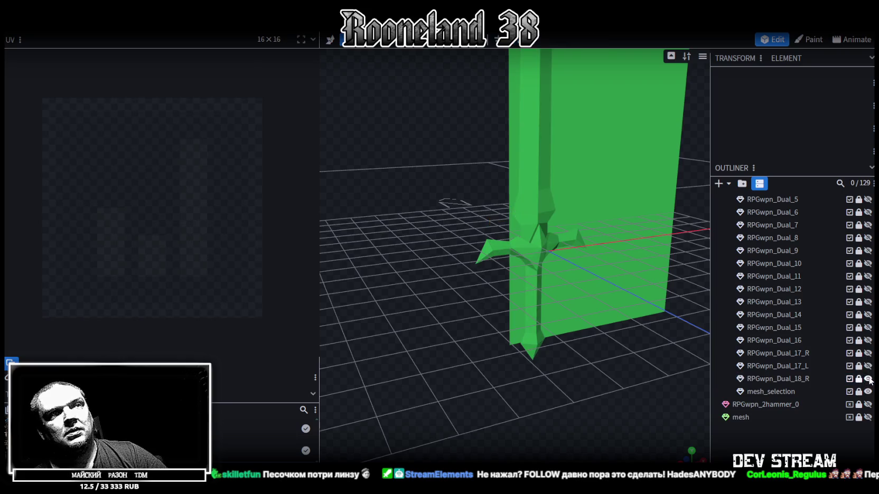
Hide RPGwpn_Dual_18_R, then show and select the mesh_selection hammer plane.
left_click(868, 379)
left_click(867, 378)
left_click(868, 378)
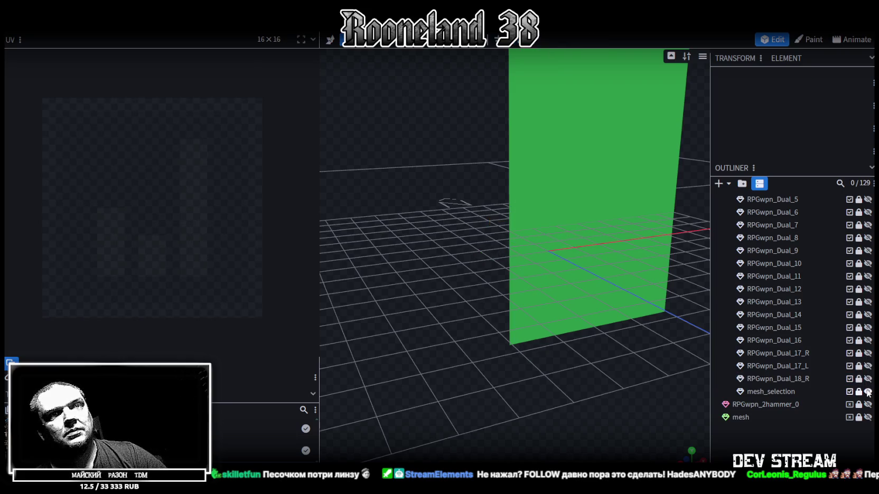
left_click(868, 391)
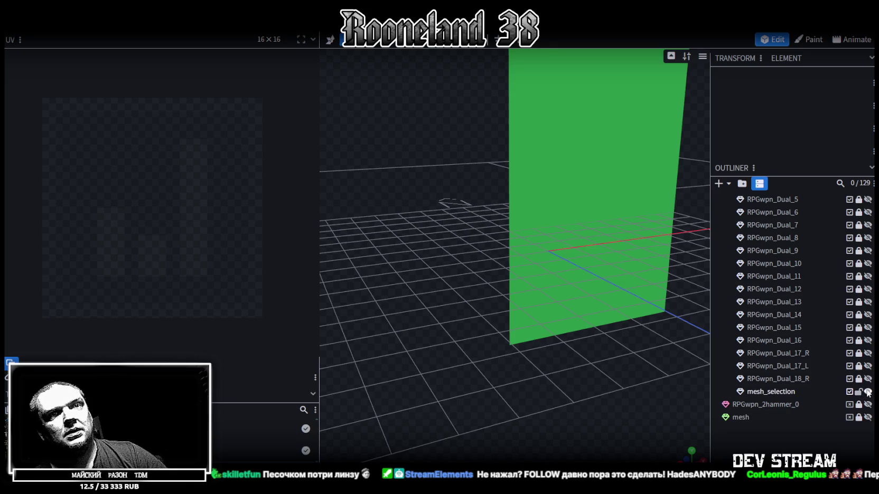
left_click(789, 393)
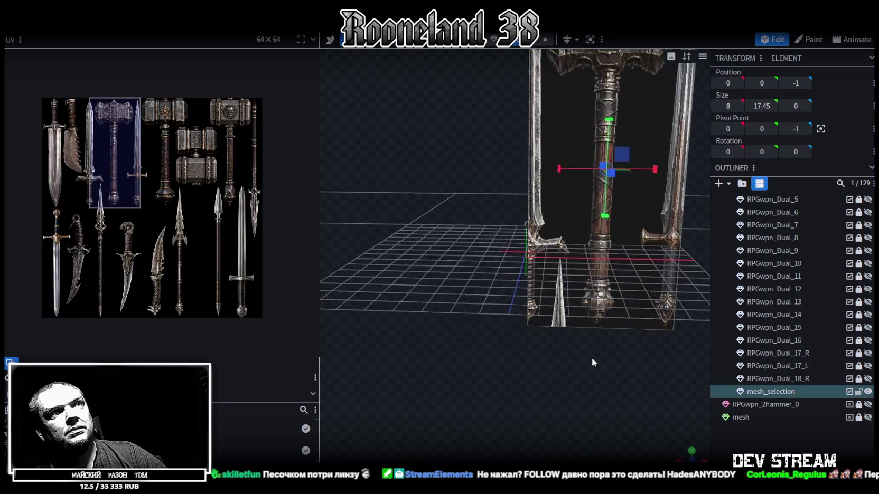
Frame the hammer plane in a close, angled view and select its top edge.
mouse_move(606, 343)
left_mouse_down()
mouse_move(516, 417)
mouse_move(496, 409)
left_mouse_up()
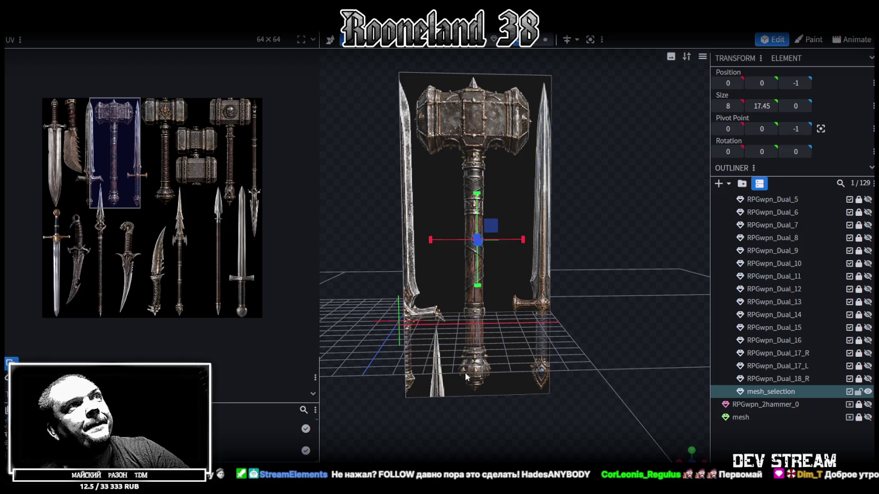
scroll(504, 349, "down", 2)
scroll(528, 307, "down", 1)
scroll(571, 264, "down", 2)
right_click_drag(572, 298, 571, 293)
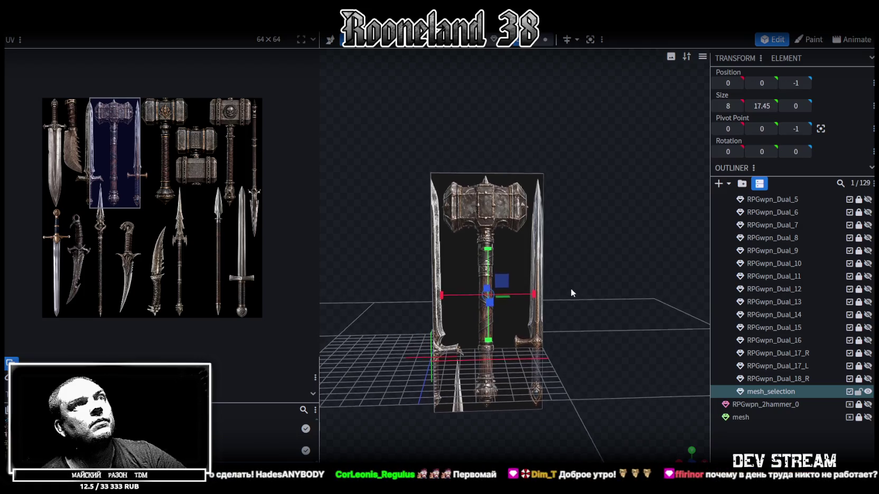
right_click_drag(571, 292, 583, 285)
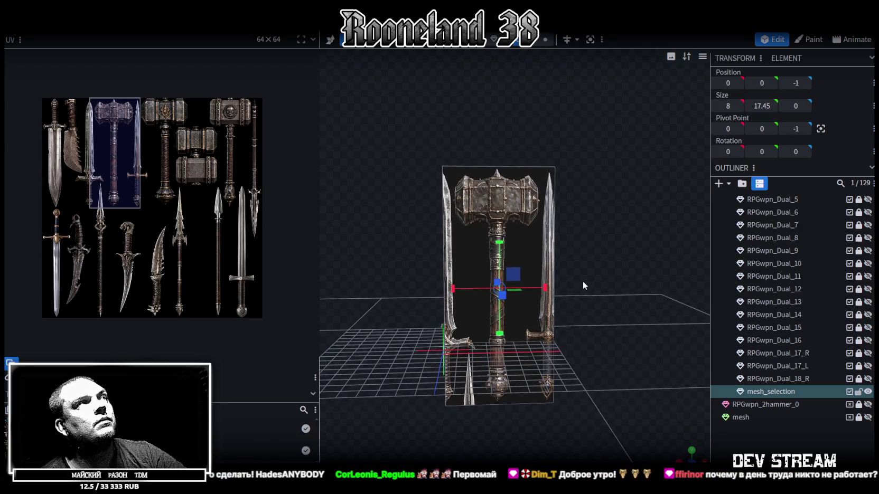
left_click_drag(566, 274, 508, 112)
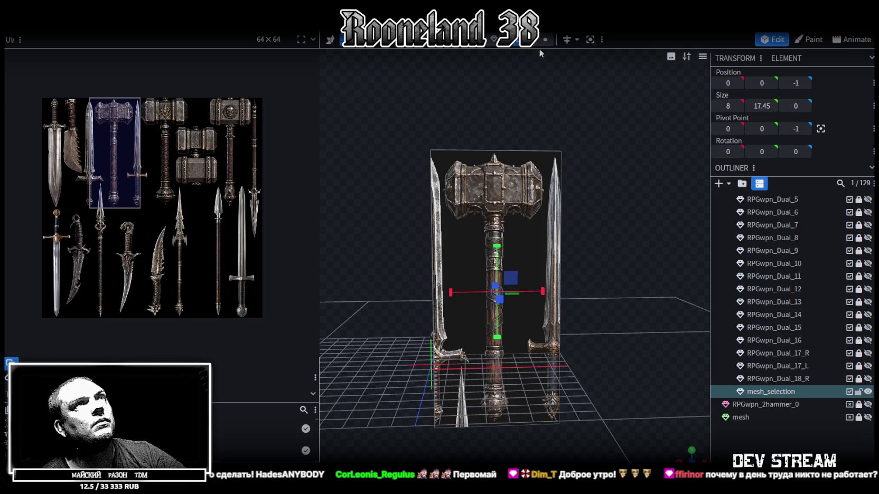
left_click(498, 156)
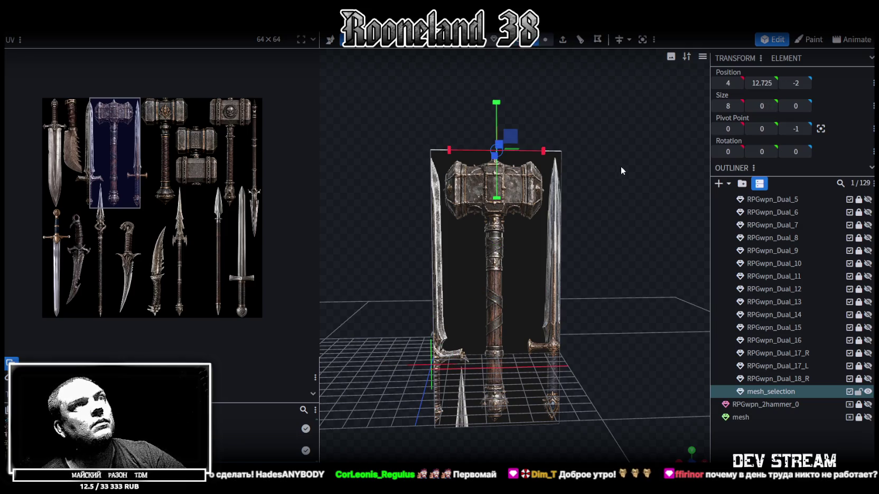
scroll(612, 180, "up", 3)
left_click_drag(615, 168, 613, 147)
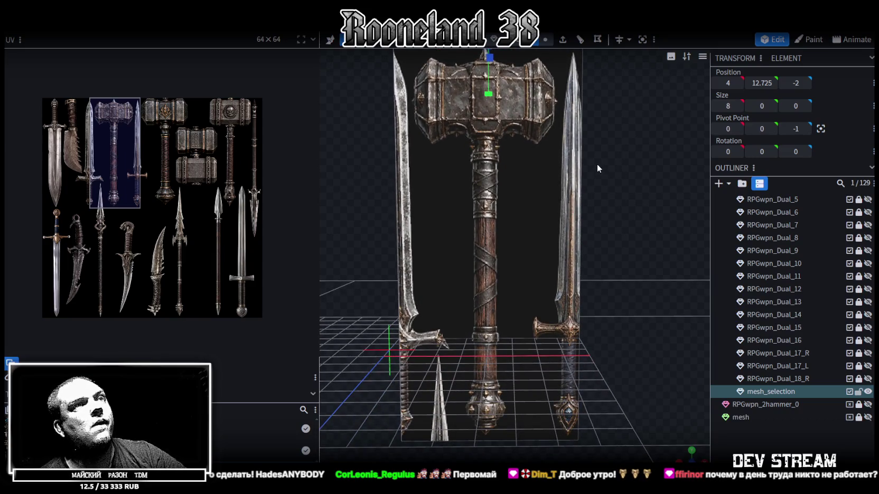
left_click_drag(594, 162, 606, 253)
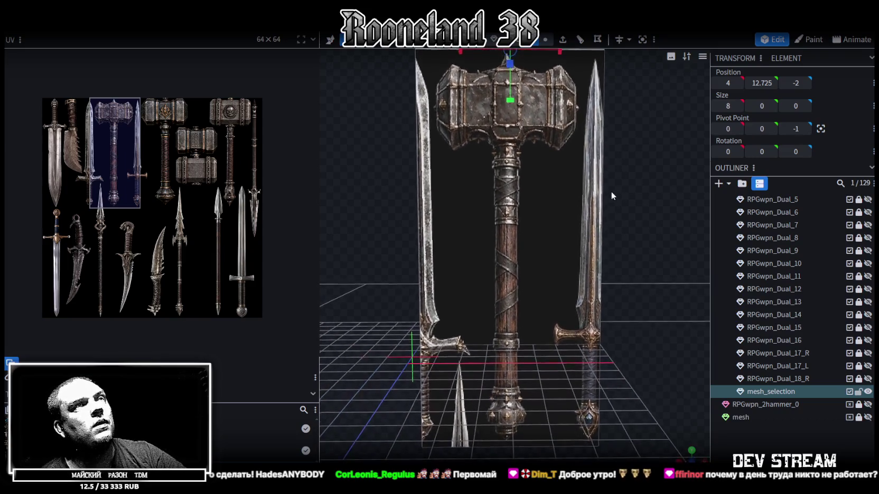
scroll(592, 159, "up", 3)
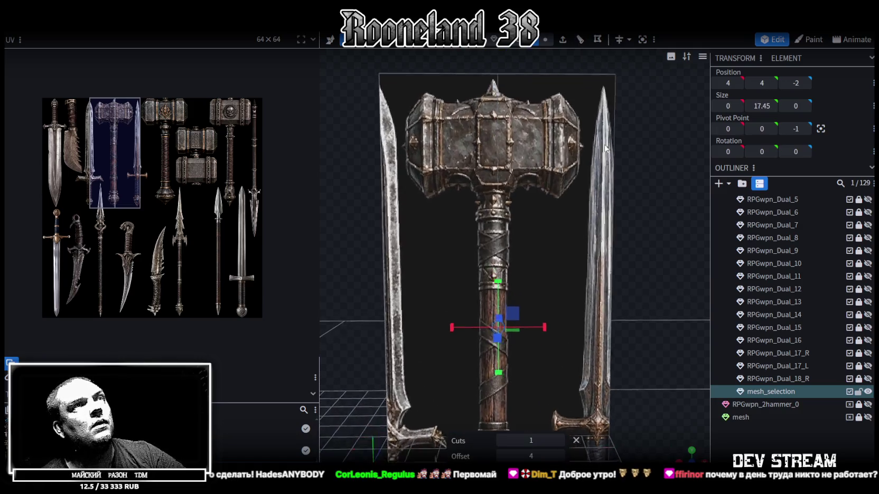
Duplicate the hammer plane and hide the original.
left_click_drag(604, 210, 656, 207)
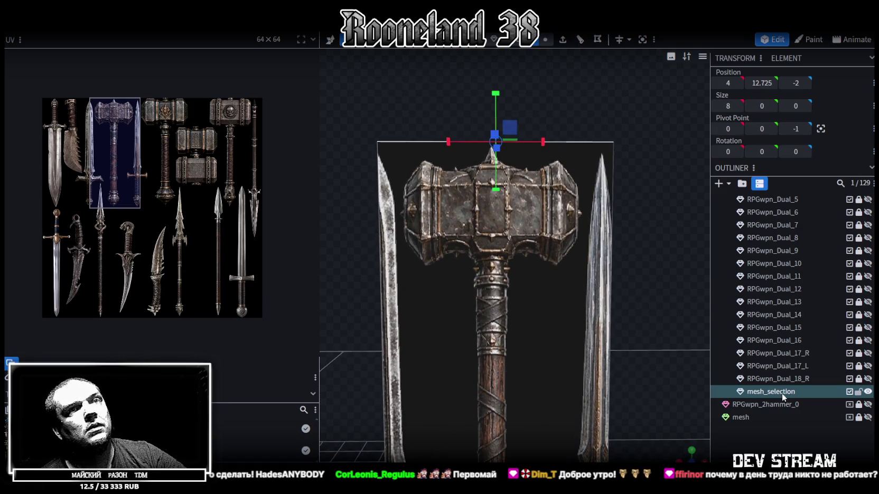
key("ctrl+d")
left_click(867, 392)
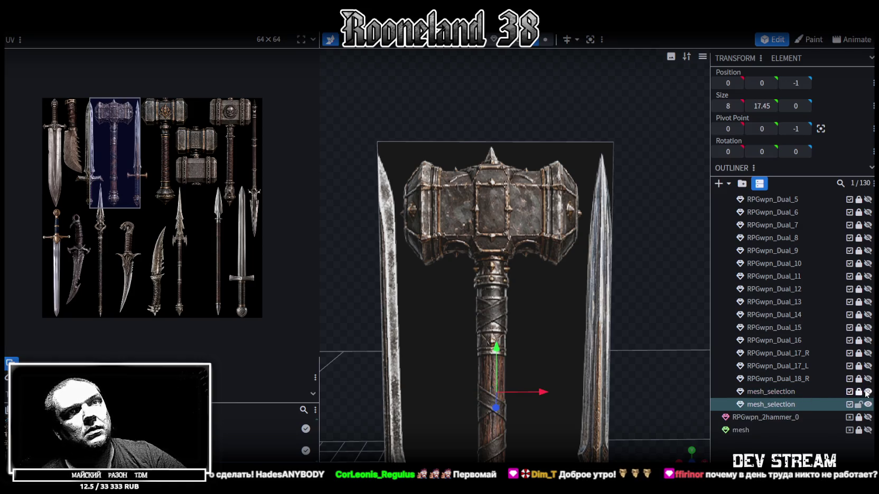
Loop-cut the copy vertically from its top edge at offset 3.85.
left_click_drag(643, 335, 579, 182)
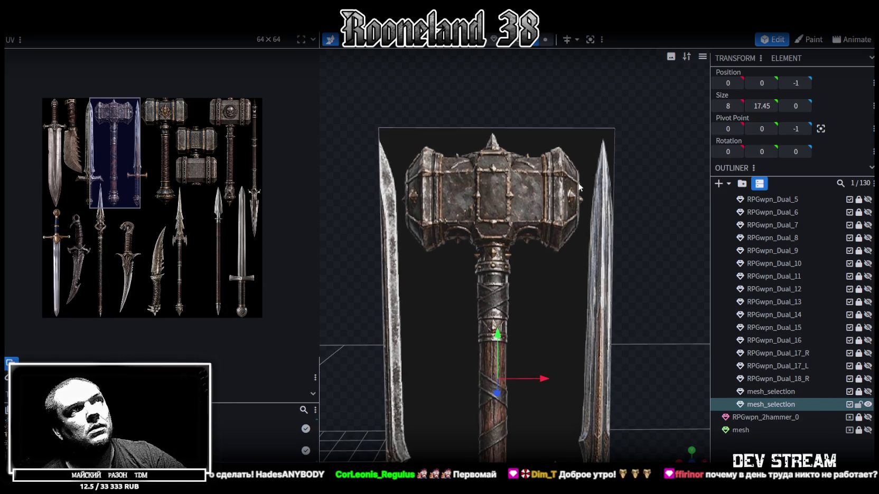
left_click(514, 128)
key("ctrl+r")
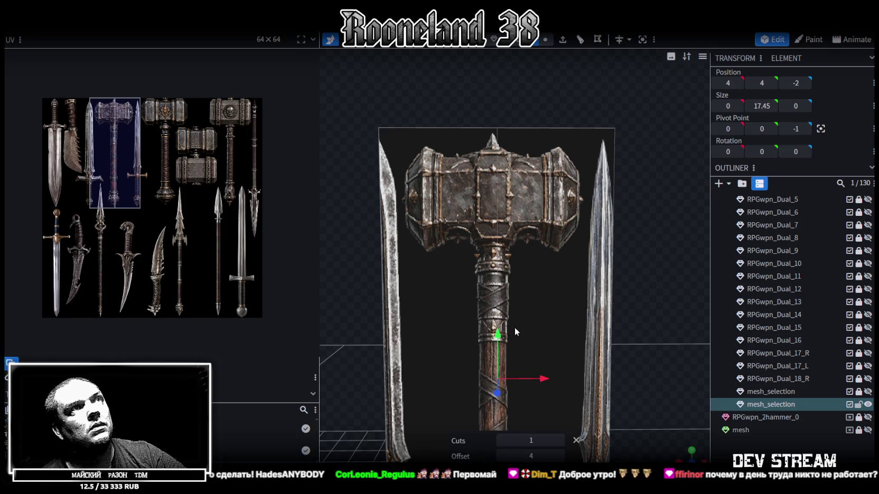
left_click(502, 455)
left_click(502, 455)
left_click_drag(559, 457, 503, 454)
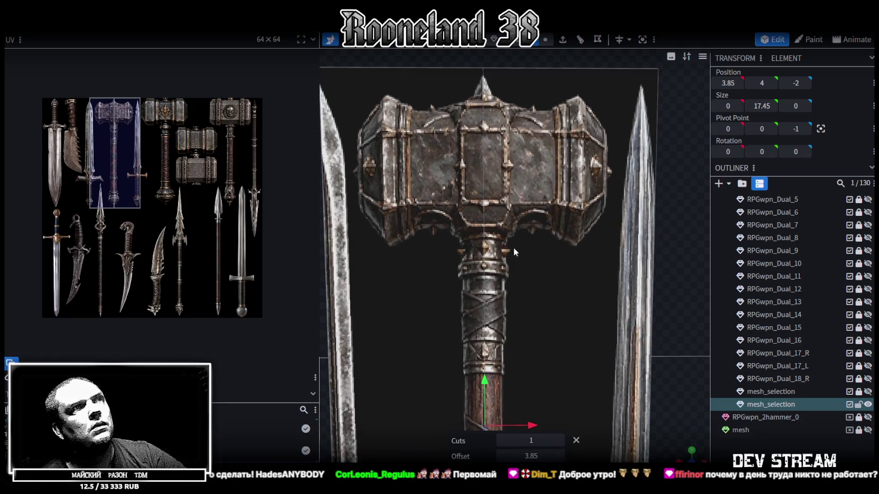
scroll(520, 331, "down", 3)
Delete the left half of the cut plane.
right_click_drag(522, 328, 513, 224)
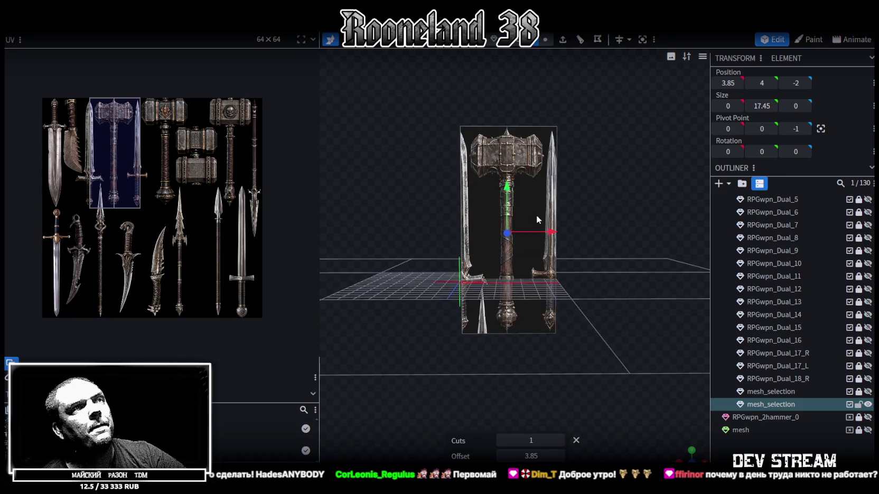
left_click_drag(701, 447, 548, 267)
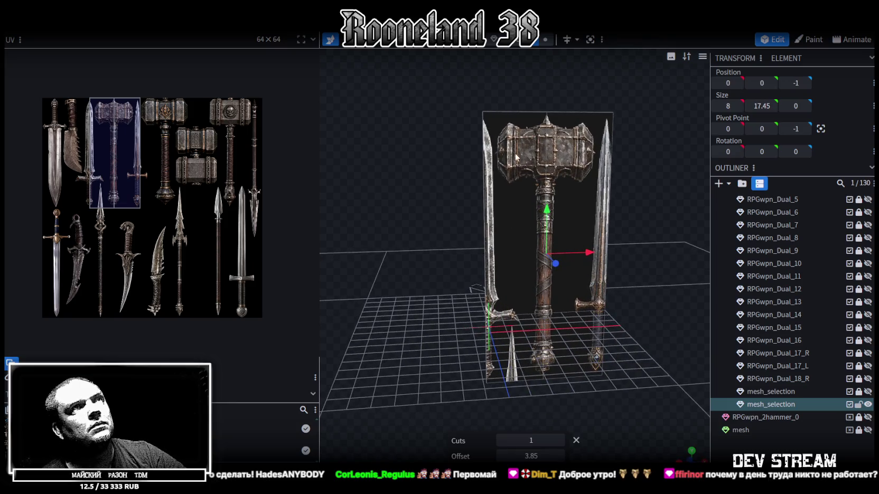
left_click(508, 190)
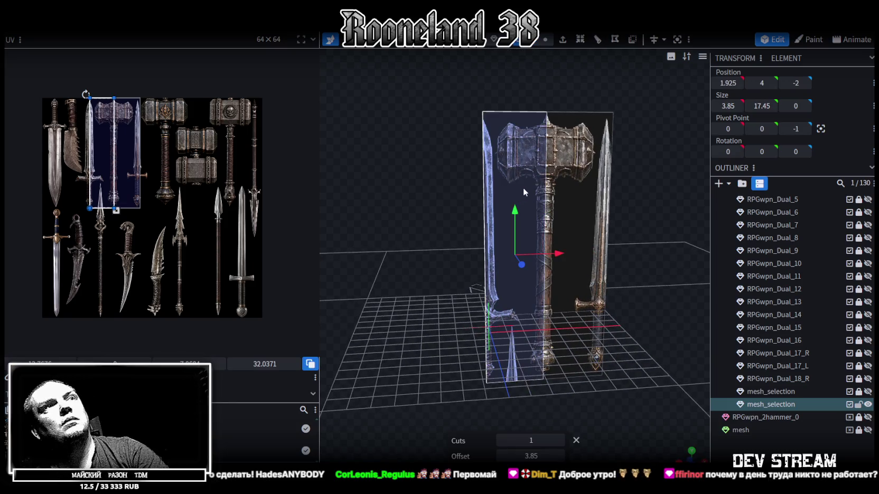
key("Delete")
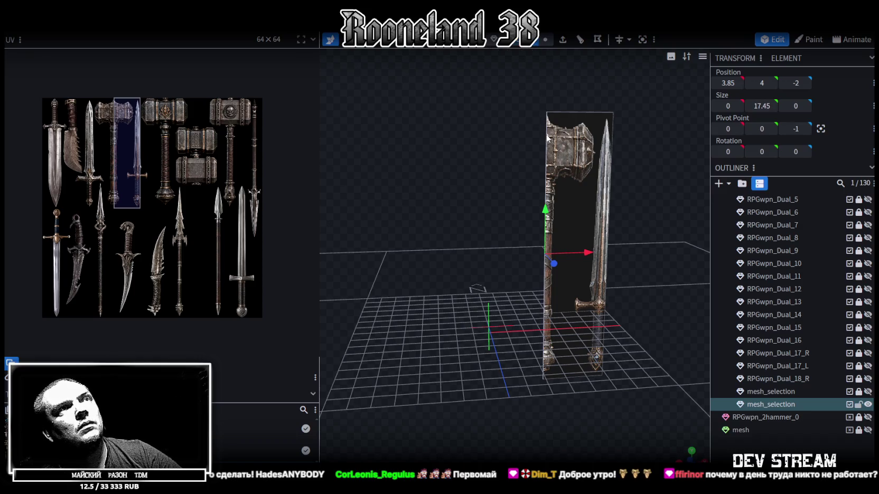
Center the remaining half's pivot and set its X, Y and Z position to 0.
left_click(821, 129)
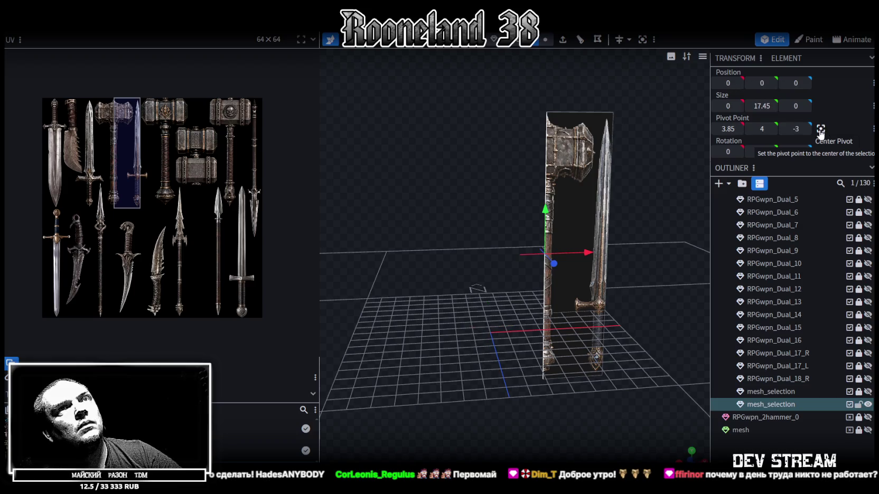
left_click(471, 47)
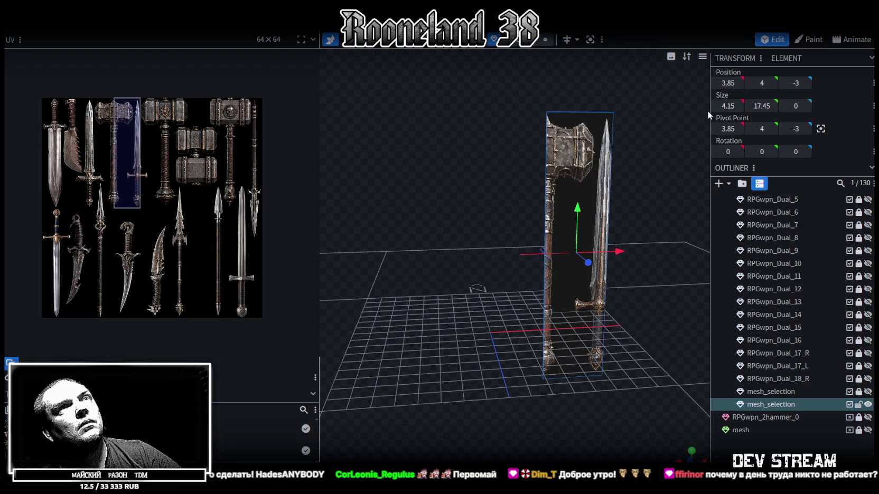
left_click(726, 83)
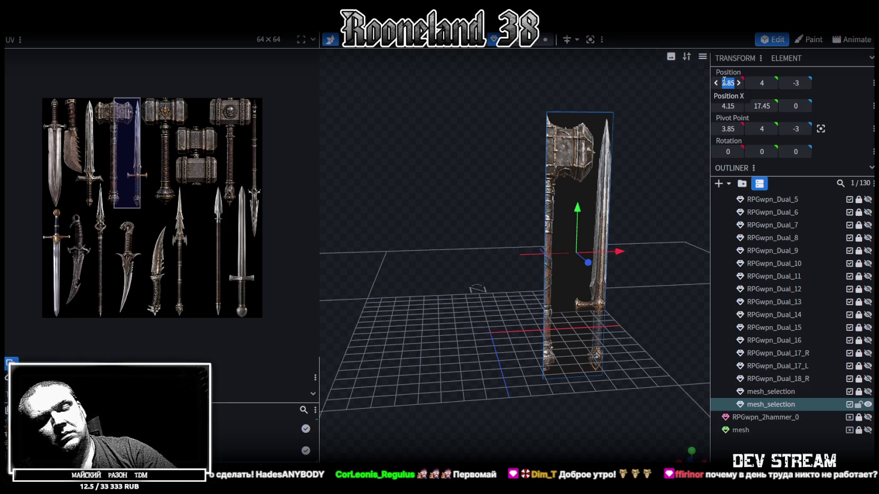
type("0")
key("Return")
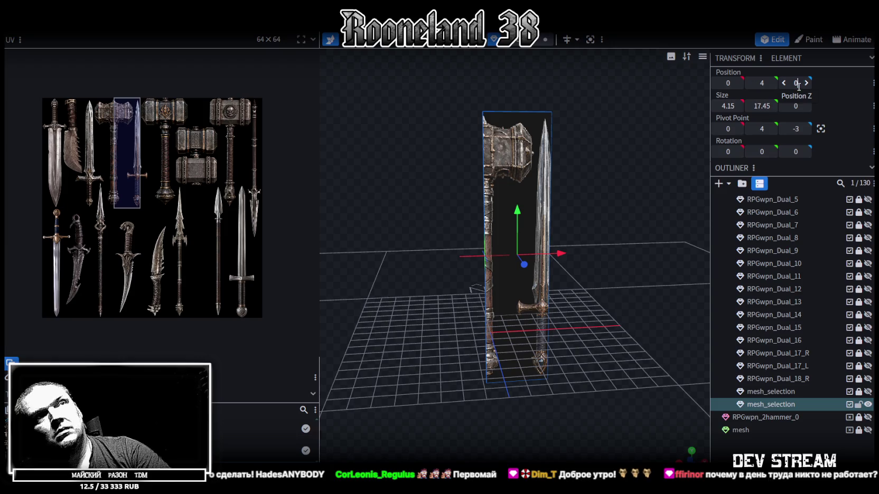
type("0")
key("Return")
left_click(763, 84)
type("0")
key("Return")
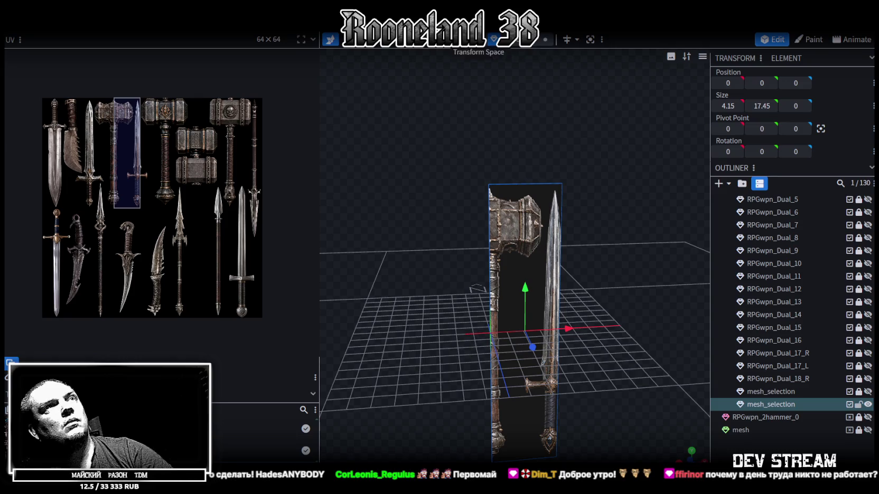
left_click(534, 249)
mouse_move(612, 294)
left_mouse_down()
mouse_move(652, 222)
mouse_move(641, 215)
mouse_move(629, 306)
mouse_move(633, 194)
left_mouse_up()
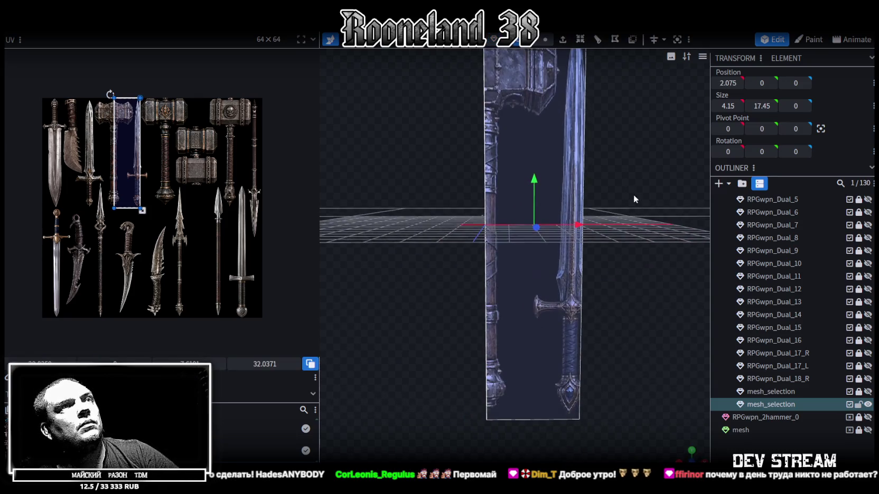
Check the half plane in flat front view, then return to perspective and select it.
key("KP_1")
scroll(567, 260, "down", 1)
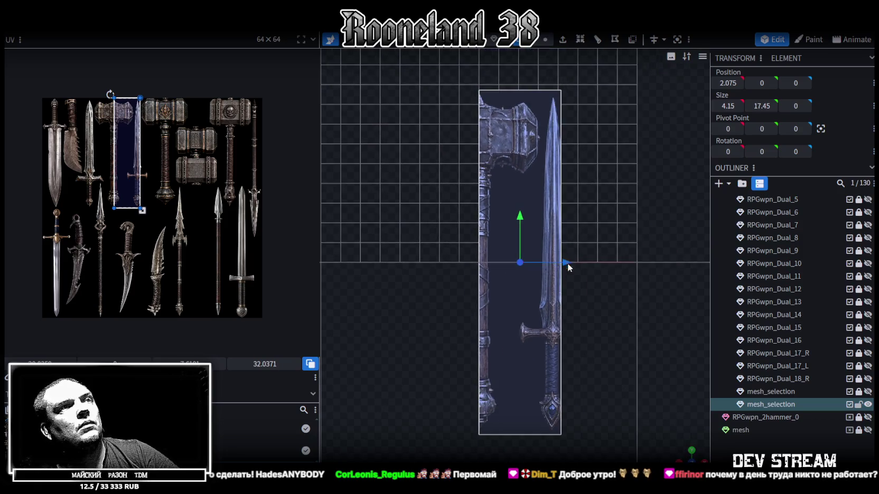
scroll(519, 249, "up", 2)
left_click_drag(504, 262, 621, 303)
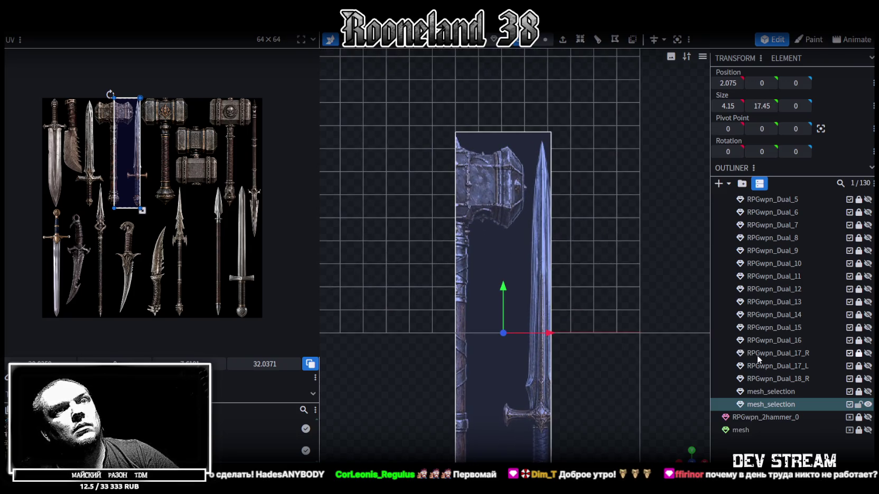
key("KP_5")
mouse_move(621, 303)
left_mouse_down()
mouse_move(615, 370)
mouse_move(594, 355)
left_mouse_up()
left_click(615, 373)
Duplicate the half plane, shift the copy back to Z -1, and reselect the first copy.
key("ctrl+d")
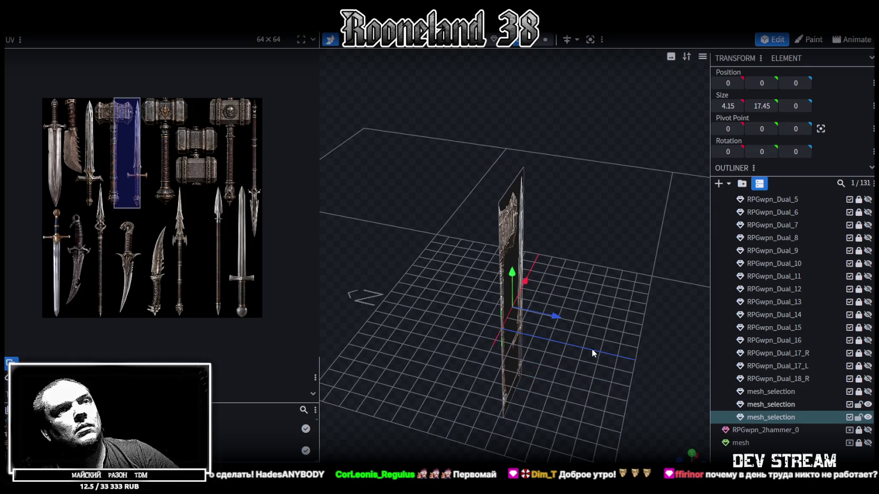
left_click_drag(556, 318, 539, 311)
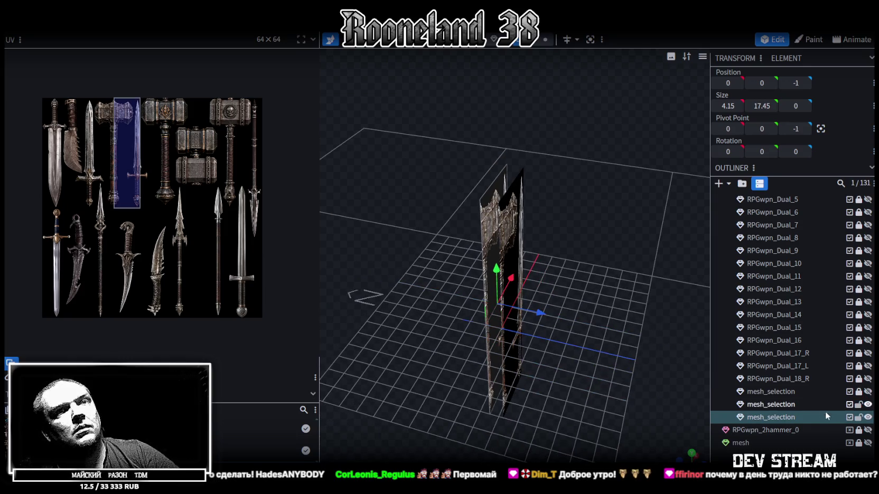
left_click(859, 417)
left_click(826, 404)
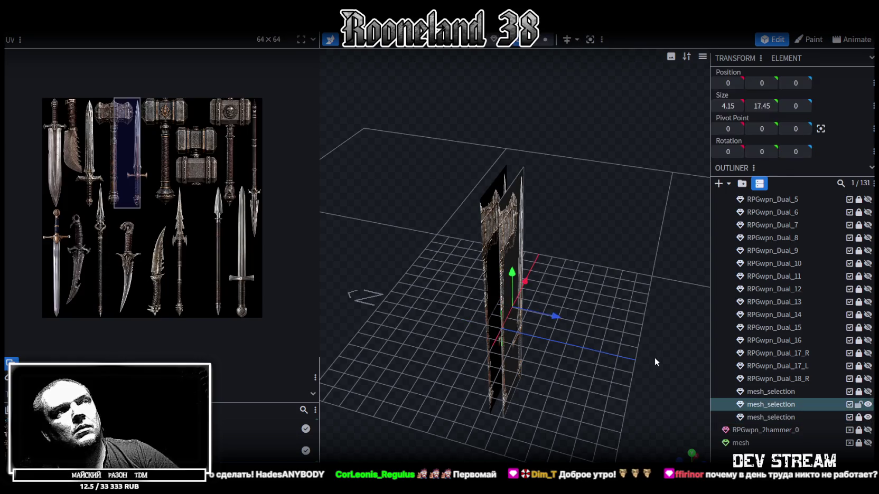
left_click_drag(655, 358, 673, 423)
left_click(691, 452)
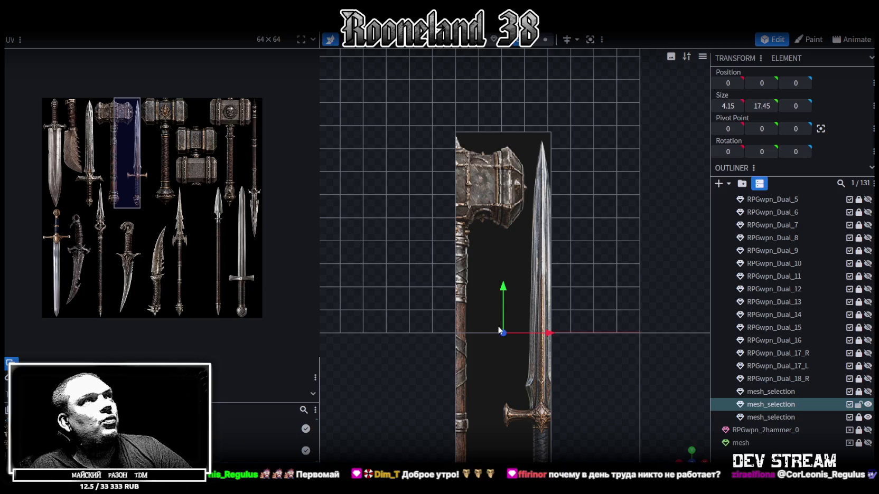
Knife-cut the half plane along the hammer head and handle outline, starting at its top-left corner.
scroll(512, 264, "up", 5)
scroll(512, 264, "up", 3)
scroll(512, 264, "up", 2)
scroll(512, 264, "up", 2)
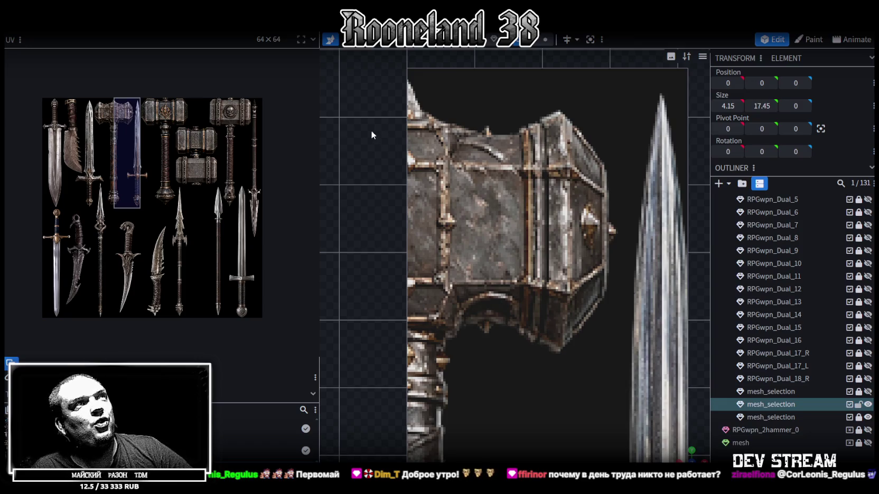
key("Escape")
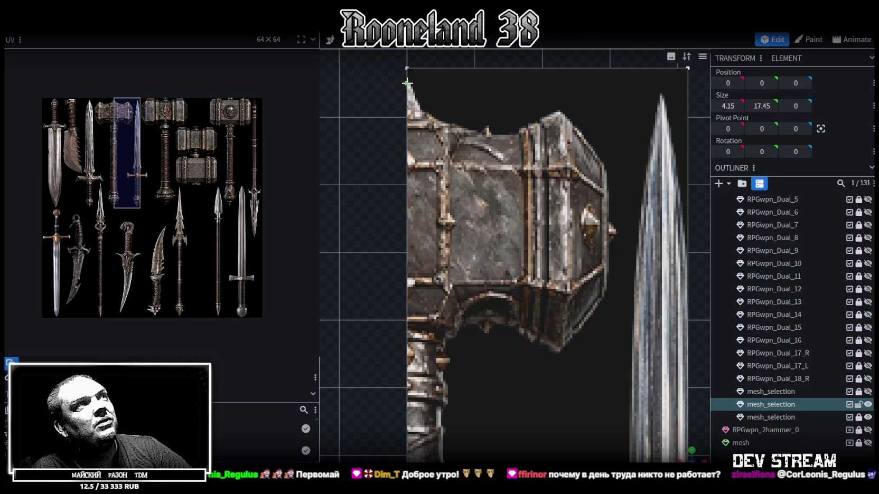
left_click(407, 83)
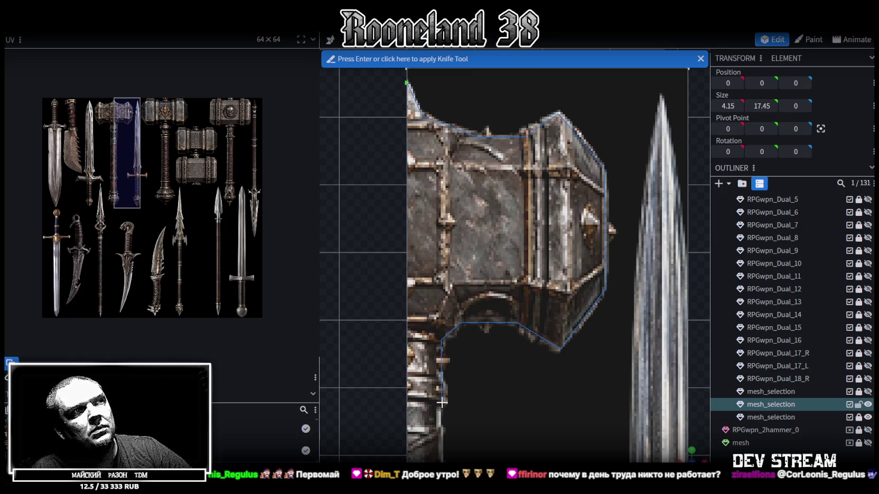
mouse_move(449, 448)
right_mouse_down()
mouse_move(441, 202)
mouse_move(471, 122)
mouse_move(485, 204)
right_mouse_up()
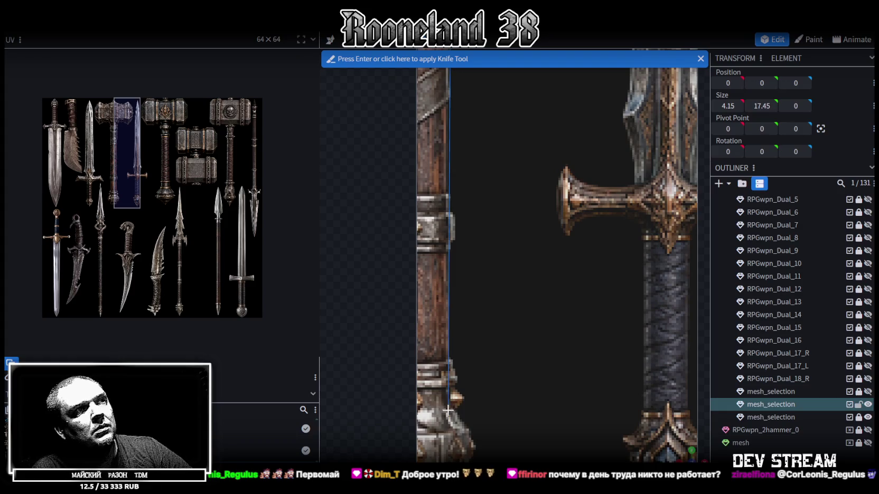
scroll(464, 264, "down", 3)
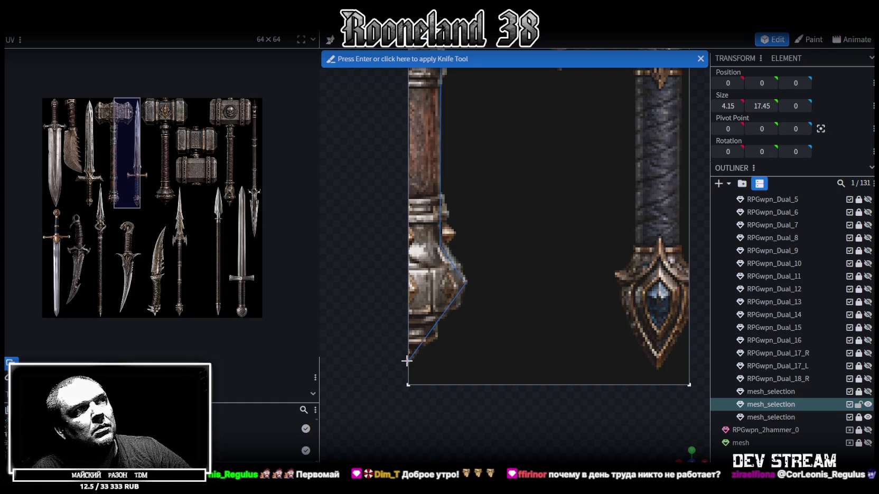
key("Return")
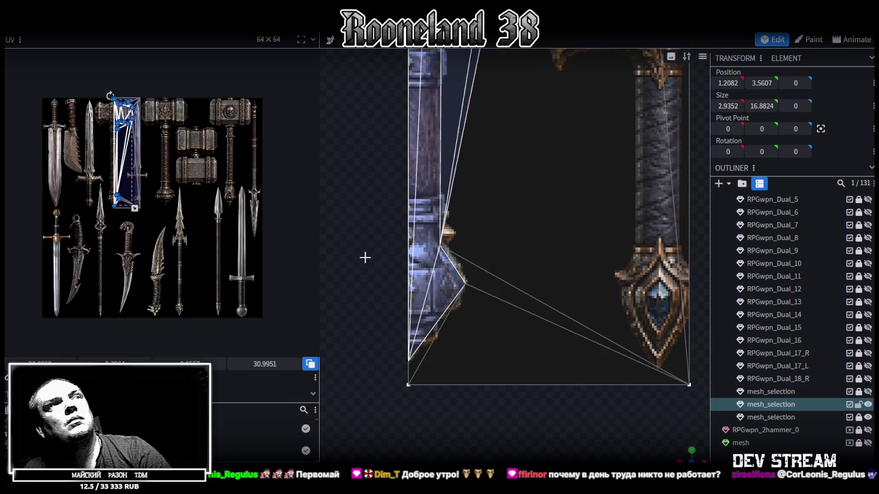
Switch to face selection with the Move tool and inspect the faces around the handle.
scroll(367, 255, "down", 5)
right_click_drag(382, 247, 368, 379)
scroll(436, 316, "down", 2)
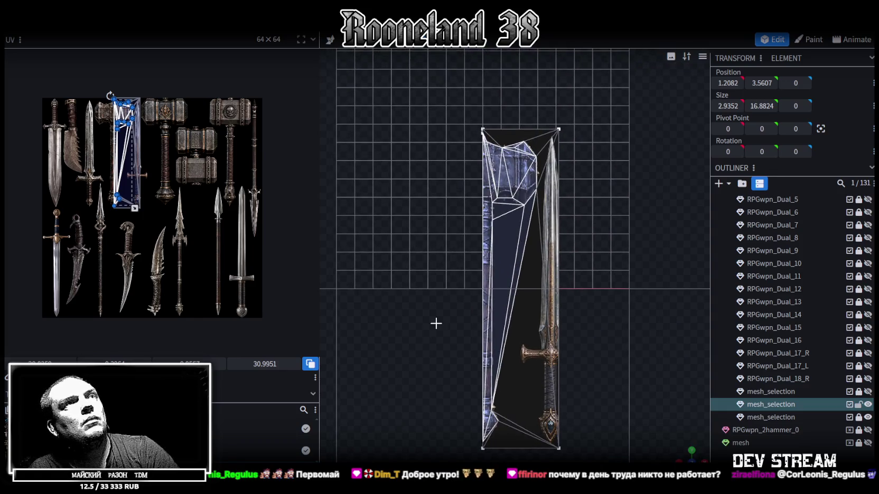
scroll(438, 296, "down", 1)
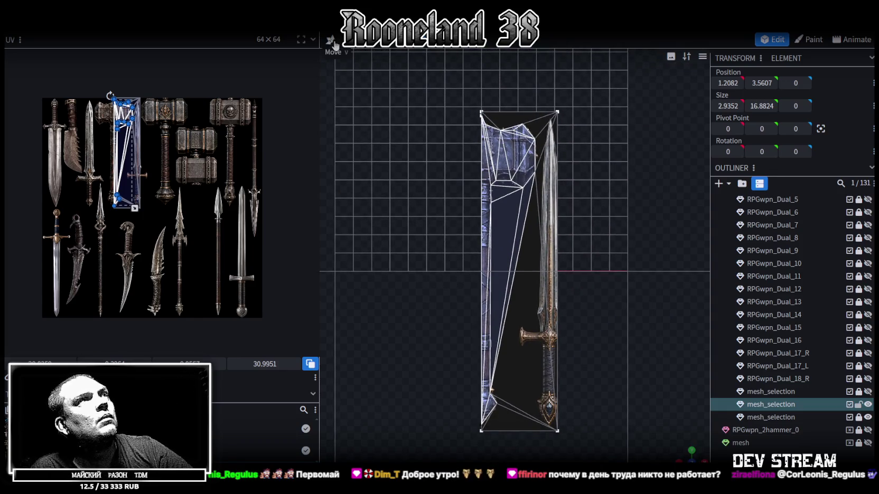
left_click(330, 40)
scroll(604, 362, "up", 2)
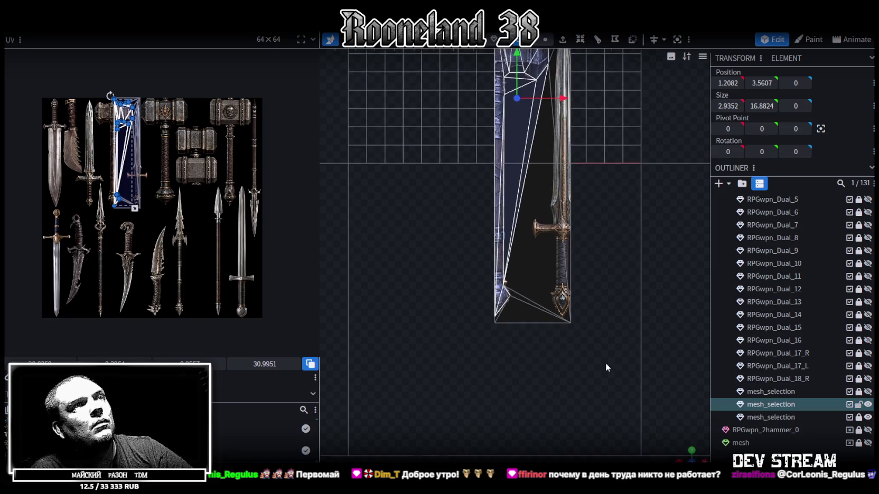
scroll(604, 362, "up", 2)
left_click_drag(626, 362, 557, 285)
left_click(483, 346)
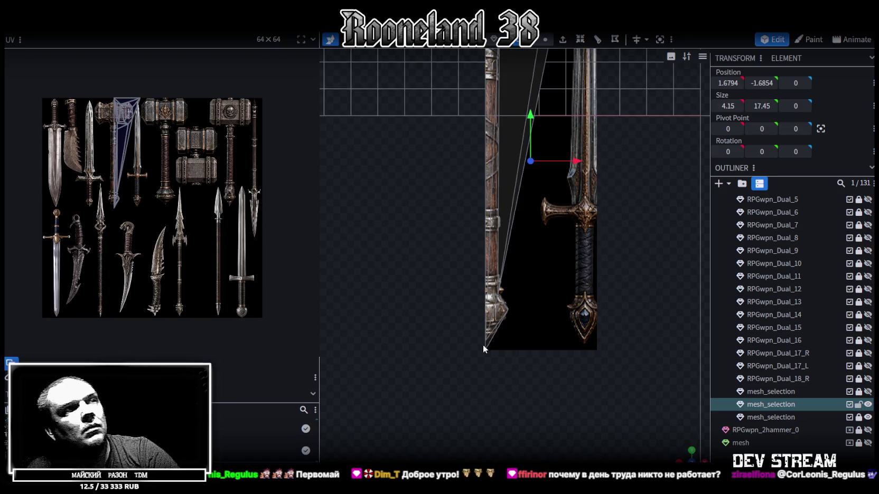
left_click(581, 259)
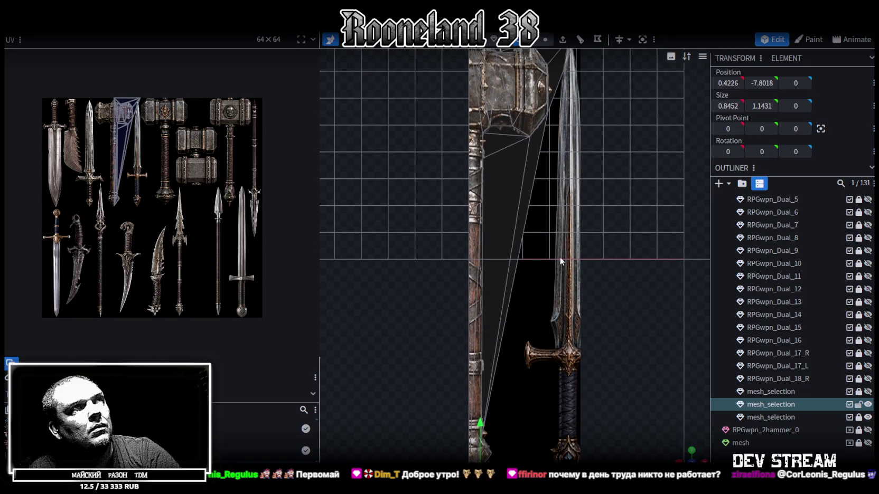
left_click(544, 215)
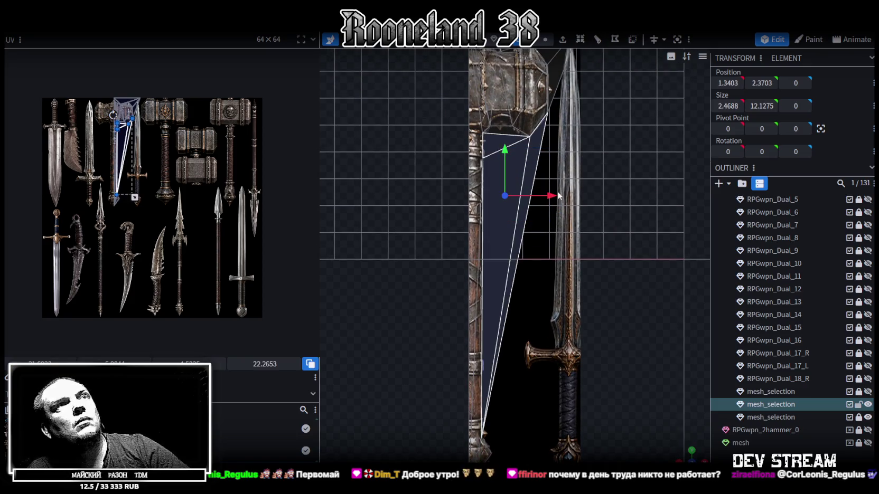
left_click(549, 200)
Select and inspect faces along the hammer head's top, sides and bottom.
right_click_drag(546, 201, 535, 373)
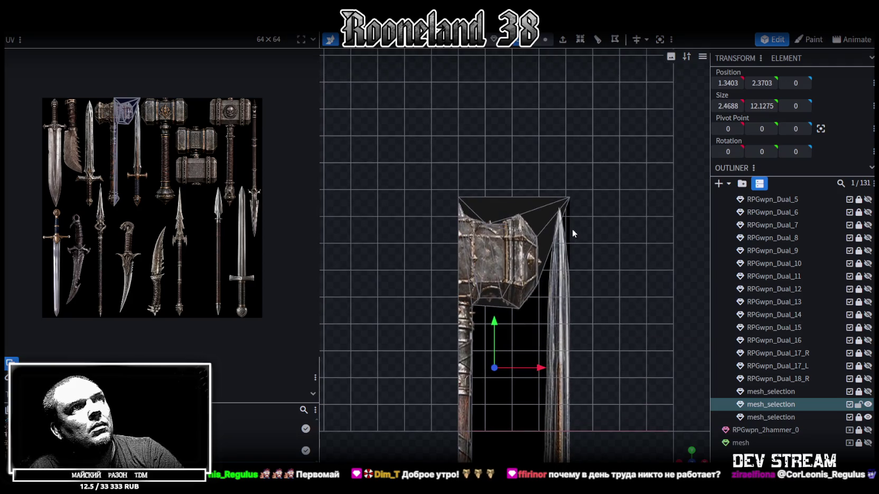
left_click(559, 204)
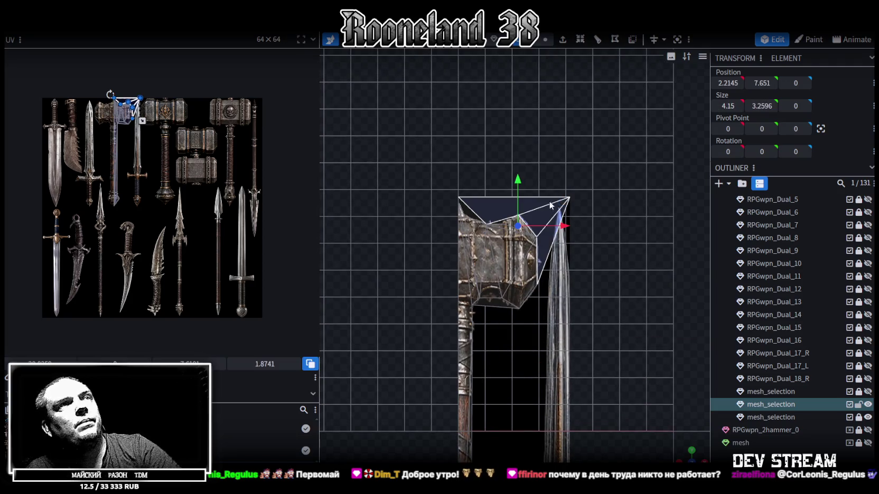
left_click(471, 209)
scroll(429, 213, "up", 3)
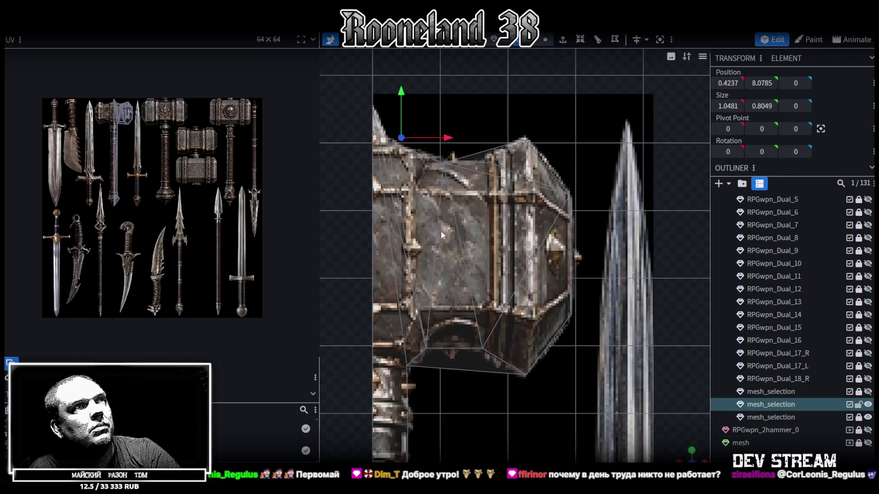
scroll(440, 231, "up", 2)
left_click(484, 148)
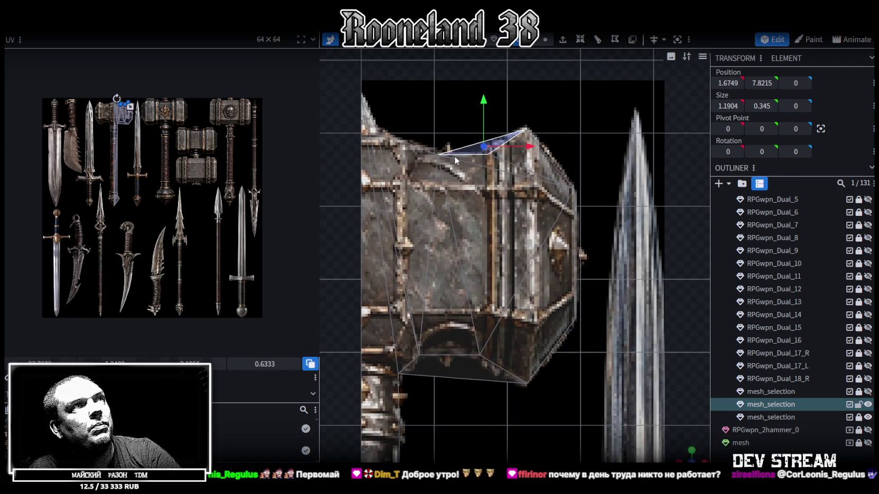
scroll(455, 156, "down", 2)
scroll(462, 256, "down", 2)
left_click(493, 347)
scroll(493, 346, "down", 2)
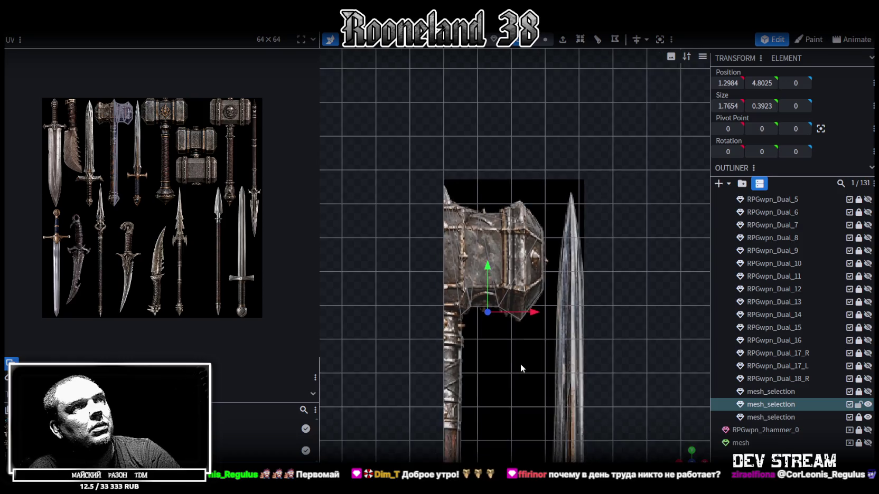
scroll(520, 363, "down", 1)
Orbit to a perspective view and select the entire traced hammer mesh.
mouse_move(528, 364)
middle_mouse_down()
mouse_move(580, 358)
mouse_move(589, 263)
mouse_move(575, 135)
middle_mouse_up()
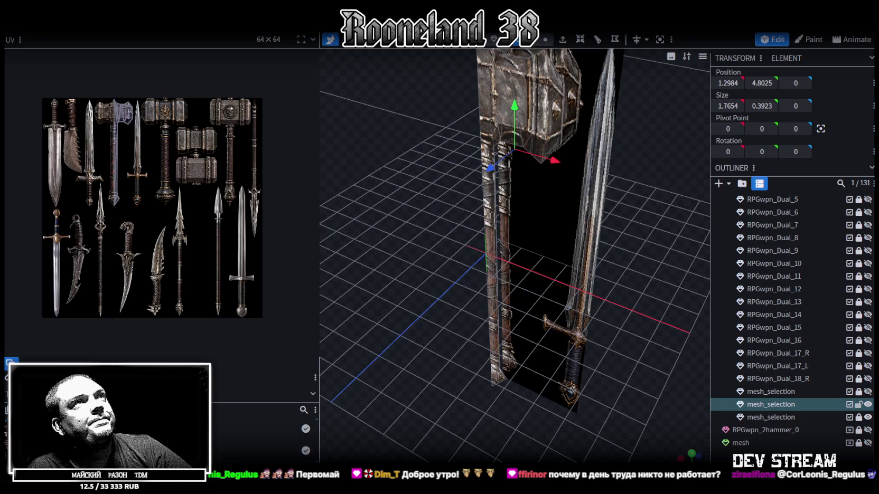
double_click(552, 106)
scroll(644, 230, "down", 2)
mouse_move(645, 230)
middle_mouse_down()
mouse_move(546, 234)
mouse_move(606, 235)
mouse_move(607, 222)
middle_mouse_up()
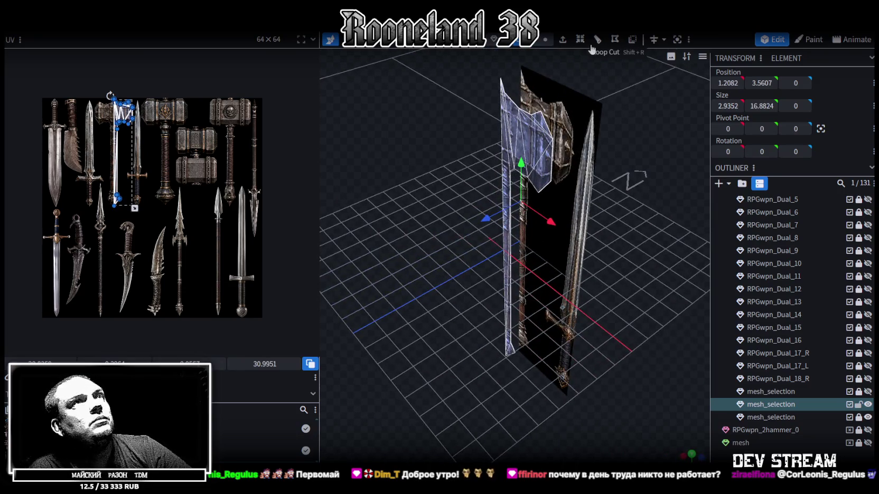
Extrude the selected hammer faces by 0.5 with direction Z+.
left_click(563, 42)
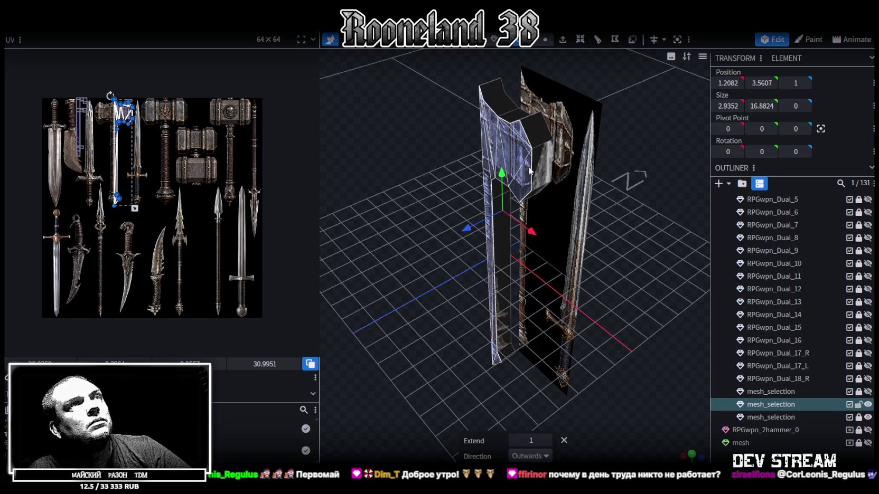
left_click(530, 440)
type("0.5")
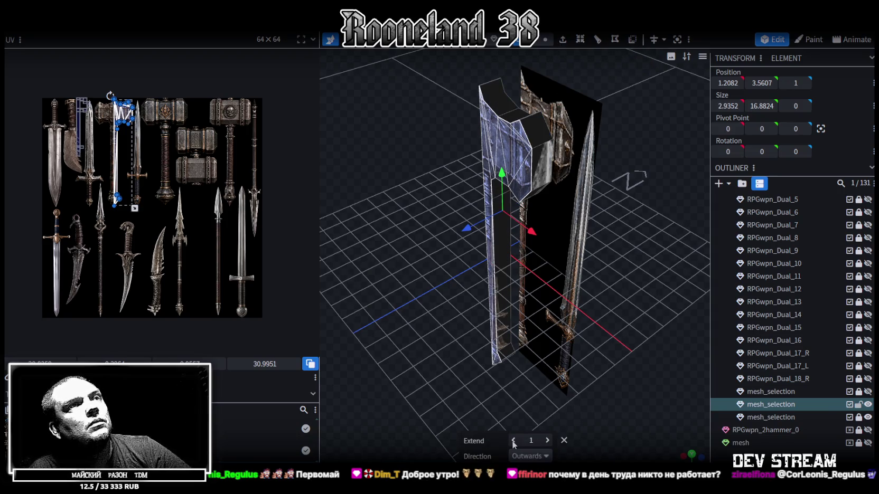
key("Return")
left_click(545, 456)
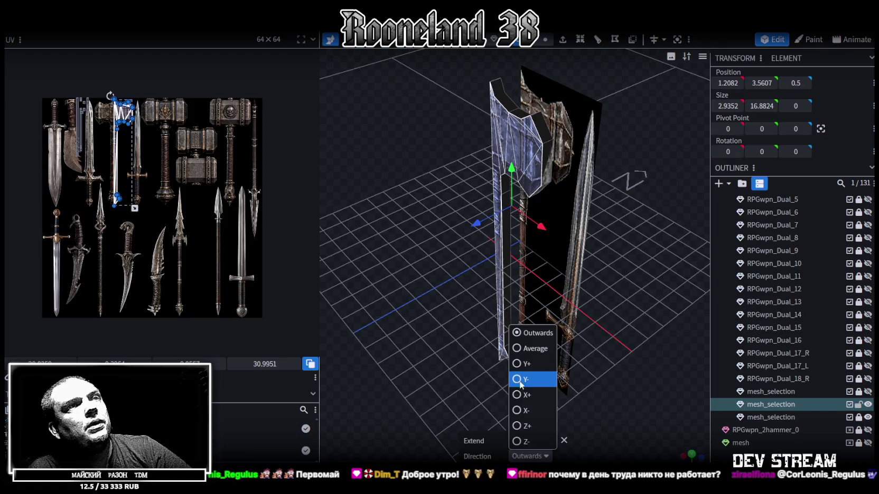
left_click(520, 427)
Orbit around the extruded weapon to inspect it and select a face on the handle.
left_click_drag(458, 306, 580, 289)
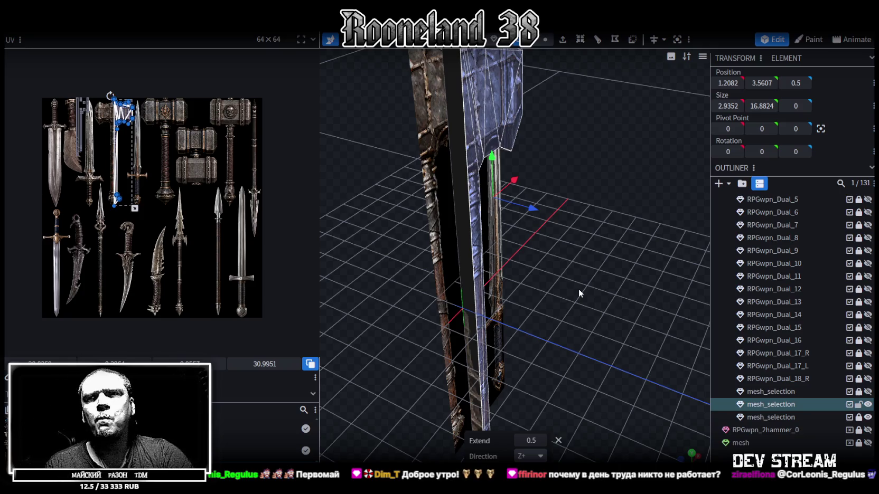
left_click(579, 288)
mouse_move(562, 280)
left_mouse_down()
mouse_move(458, 244)
mouse_move(462, 215)
mouse_move(447, 209)
mouse_move(464, 250)
mouse_move(408, 255)
mouse_move(501, 173)
mouse_move(395, 292)
mouse_move(366, 272)
left_mouse_up()
left_click(499, 151)
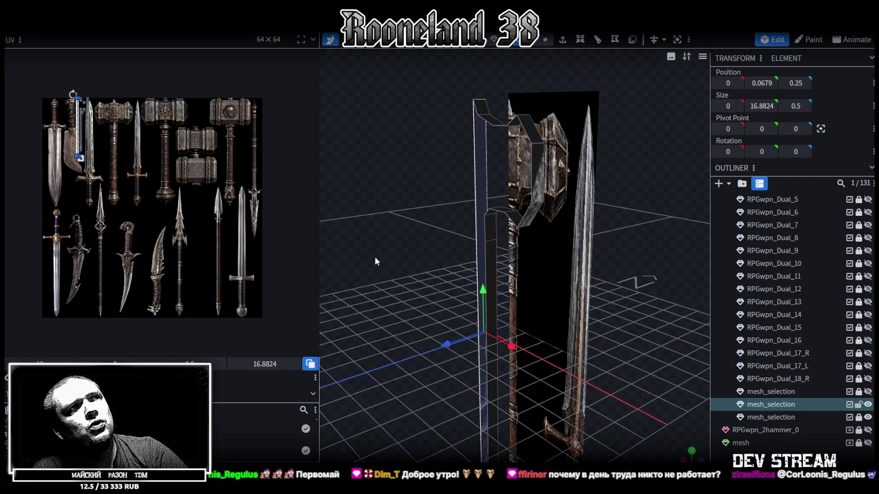
left_click(374, 257)
mouse_move(397, 235)
left_mouse_down()
mouse_move(376, 222)
mouse_move(409, 212)
mouse_move(461, 223)
mouse_move(423, 230)
mouse_move(424, 274)
mouse_move(446, 282)
mouse_move(470, 208)
left_mouse_up()
left_click(480, 210)
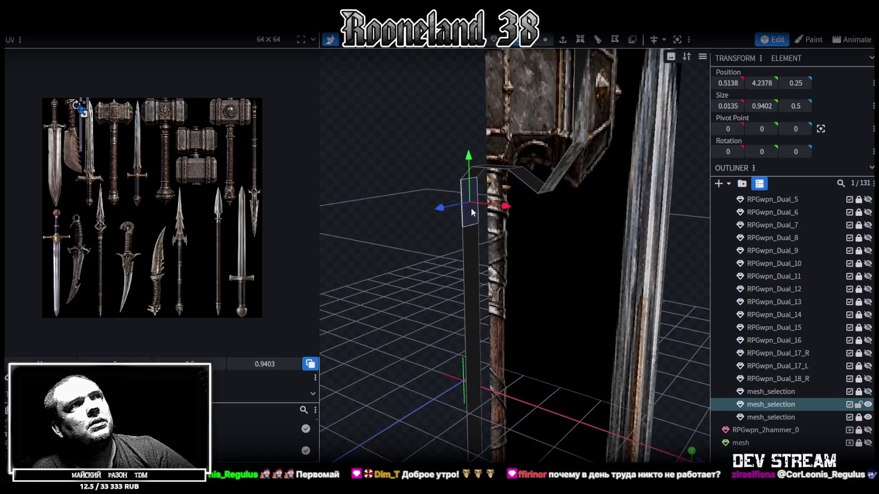
Split the selected handle face off into its own mesh.
right_click(470, 210)
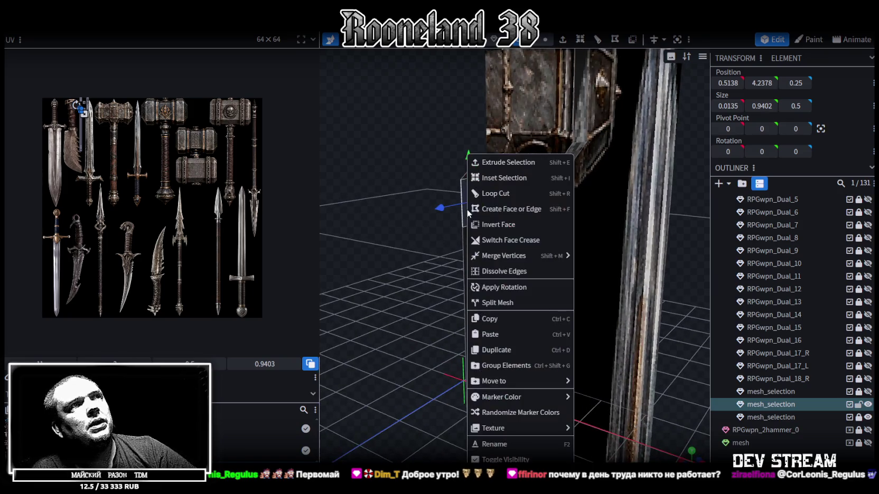
left_click(497, 304)
left_click_drag(463, 267, 391, 270)
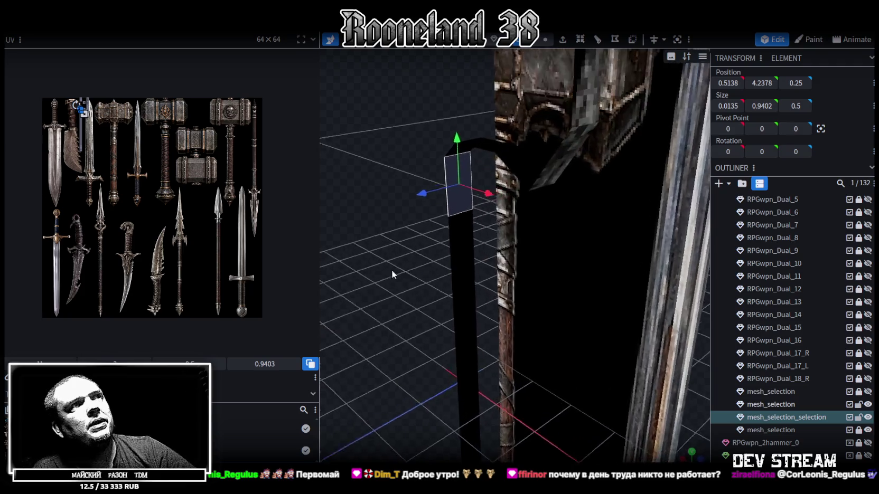
mouse_move(409, 156)
left_mouse_down()
mouse_move(465, 158)
mouse_move(532, 218)
left_mouse_up()
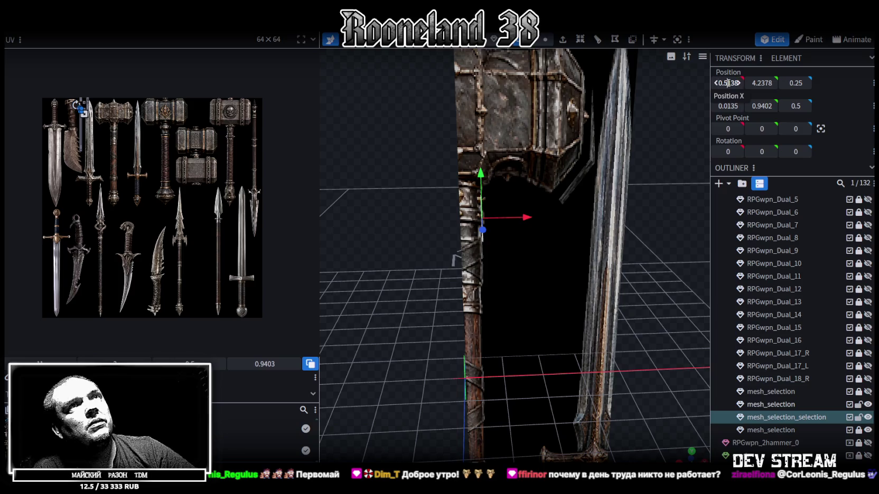
Select the thin plank beside the handle and enter 0.48 as its position.
left_click_drag(728, 83, 738, 83)
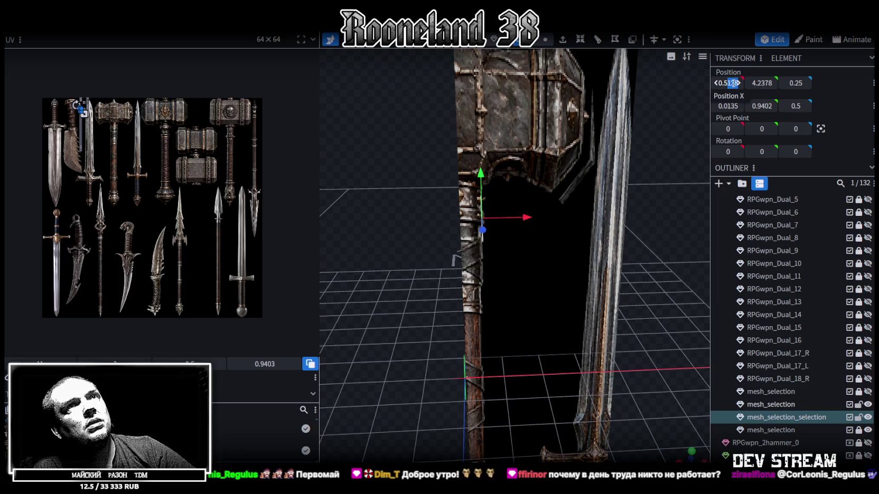
left_click_drag(423, 177, 366, 173)
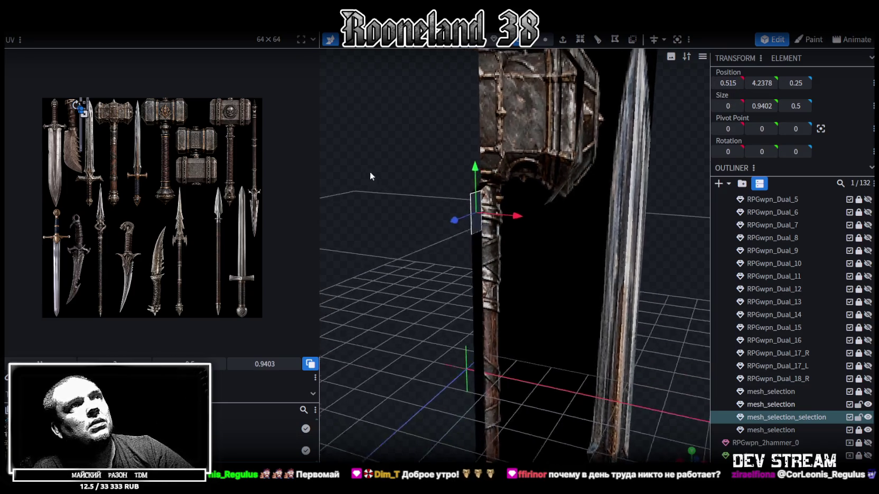
left_click(475, 258)
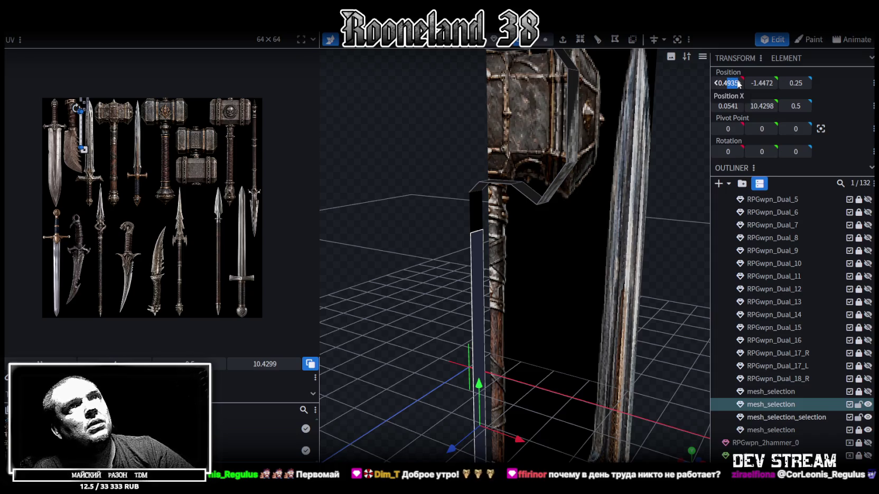
type("0.48")
key("Return")
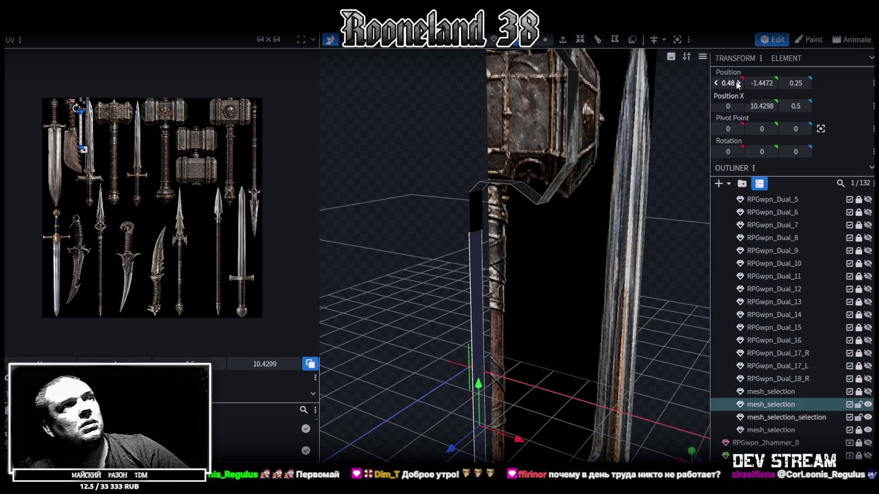
Set the strip's Z position to 0.48 and X position to 0, then check it.
mouse_move(424, 240)
left_mouse_down()
mouse_move(435, 222)
mouse_move(414, 191)
mouse_move(441, 185)
mouse_move(431, 203)
mouse_move(484, 203)
mouse_move(485, 261)
mouse_move(398, 154)
mouse_move(371, 155)
mouse_move(432, 266)
mouse_move(572, 246)
mouse_move(455, 218)
left_mouse_up()
left_click(574, 134)
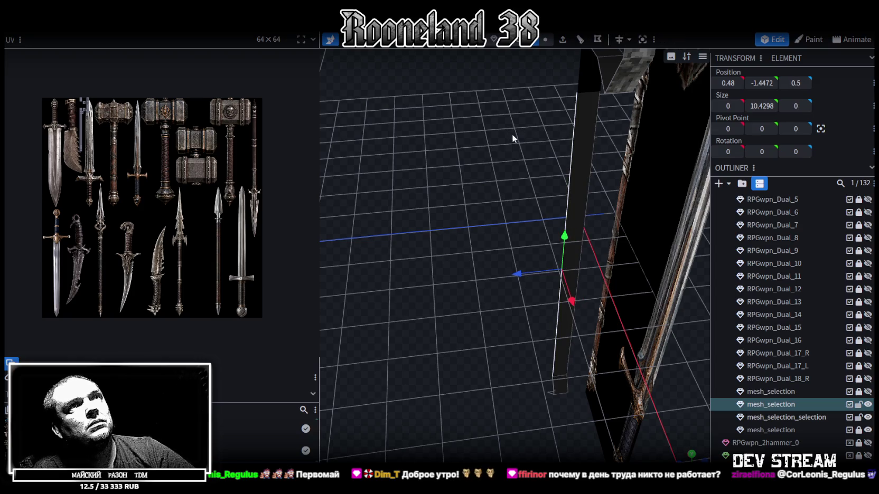
left_click_drag(496, 168, 602, 165)
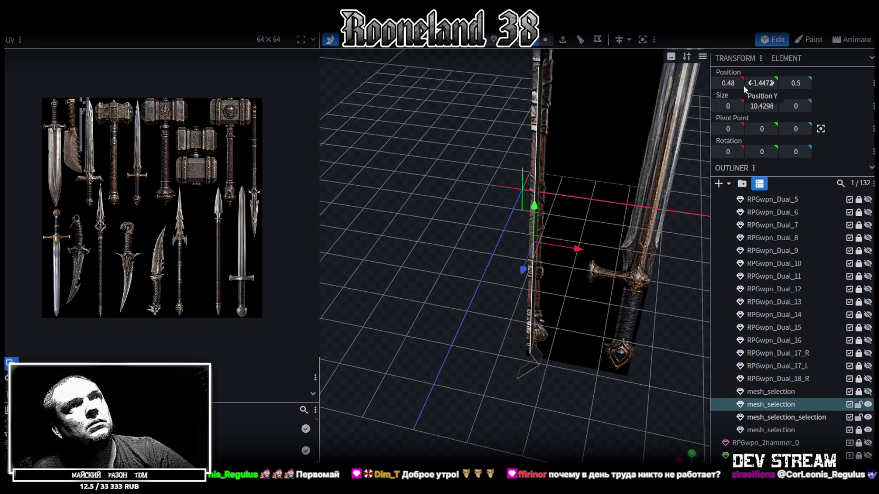
type("0.48")
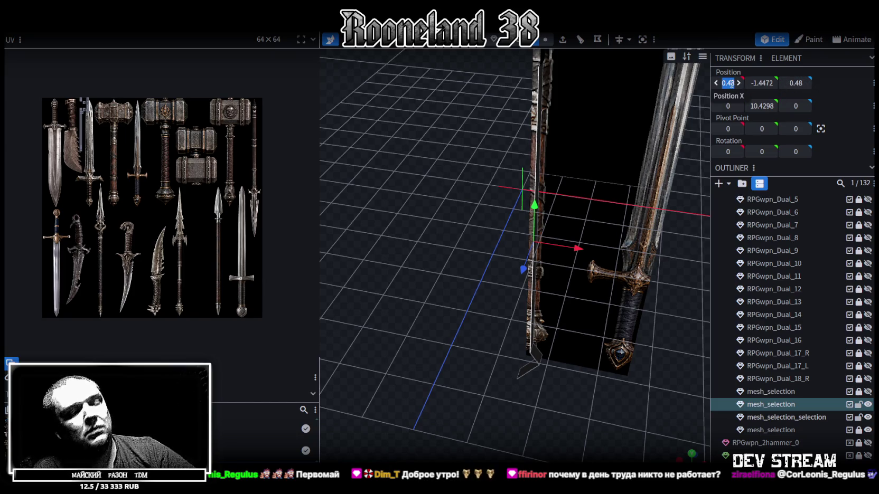
type("0")
key("Return")
mouse_move(649, 109)
left_mouse_down()
mouse_move(450, 266)
mouse_move(406, 227)
mouse_move(566, 264)
mouse_move(415, 263)
mouse_move(502, 68)
left_mouse_up()
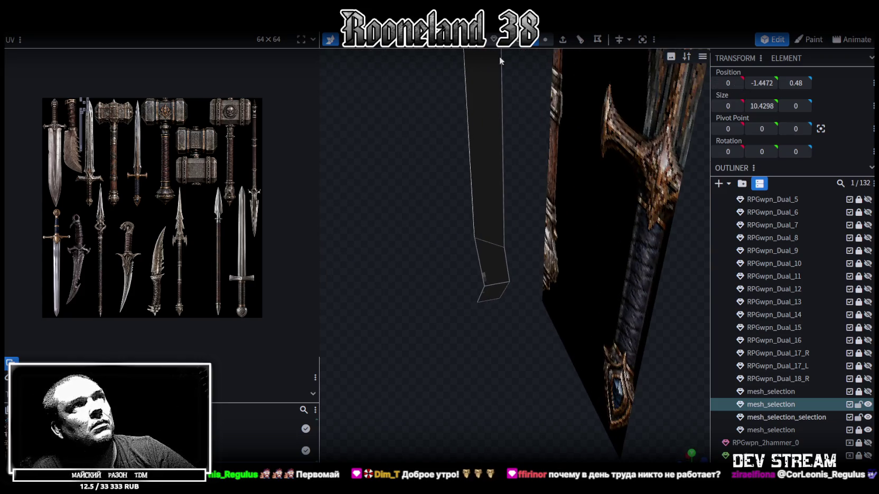
Move two bottom strip vertices to Z 0.8452 and X 0.
left_click(545, 39)
left_click(509, 282)
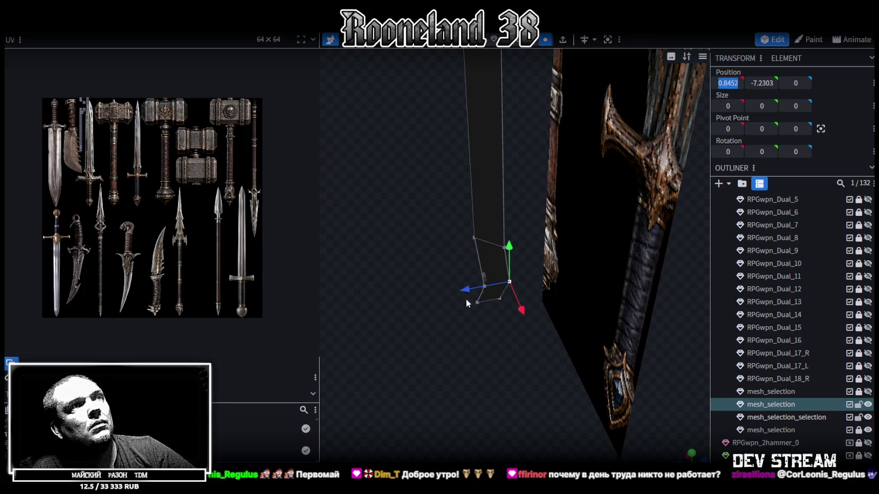
left_click(484, 285)
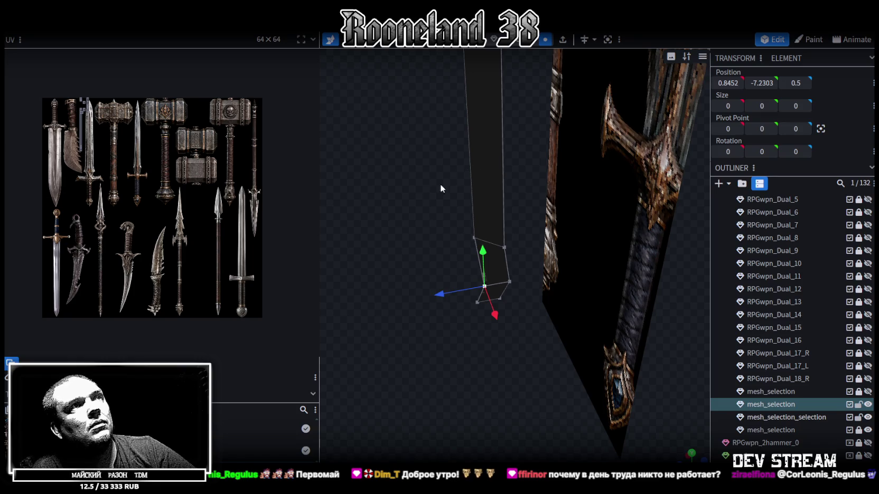
left_click(795, 82)
type("0.8452")
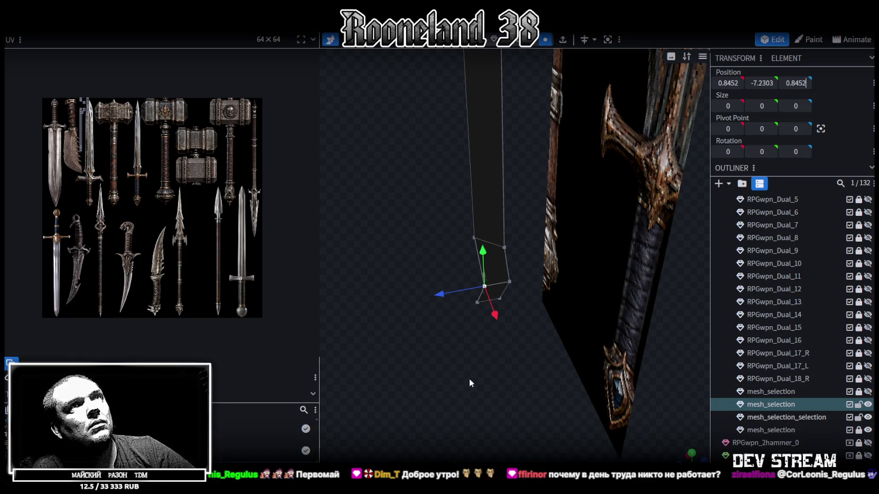
key("Return")
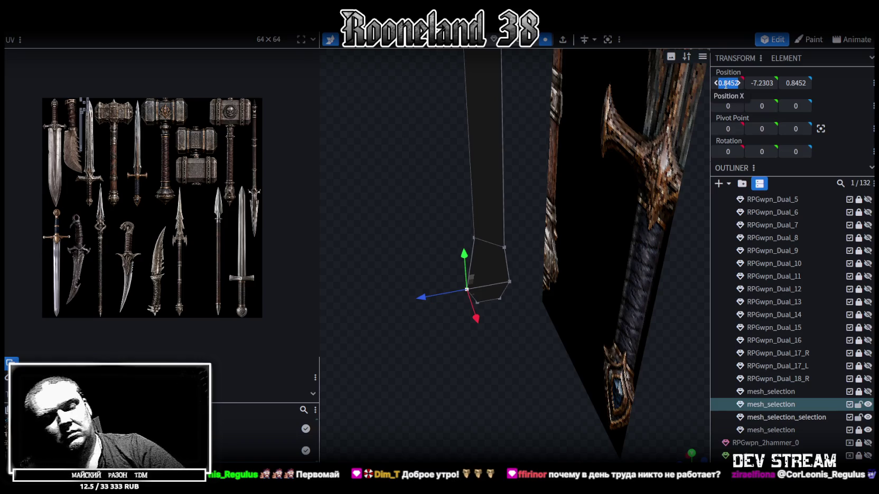
type("0")
key("Return")
Set the lowest strip vertex's position to 0 and merge it into its overlapping neighbour.
scroll(462, 340, "up", 3)
scroll(461, 384, "up", 3)
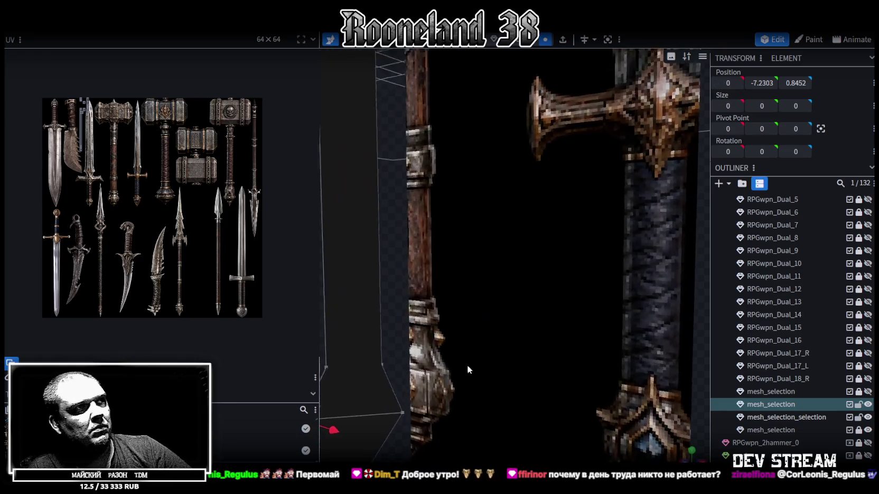
left_click(364, 421)
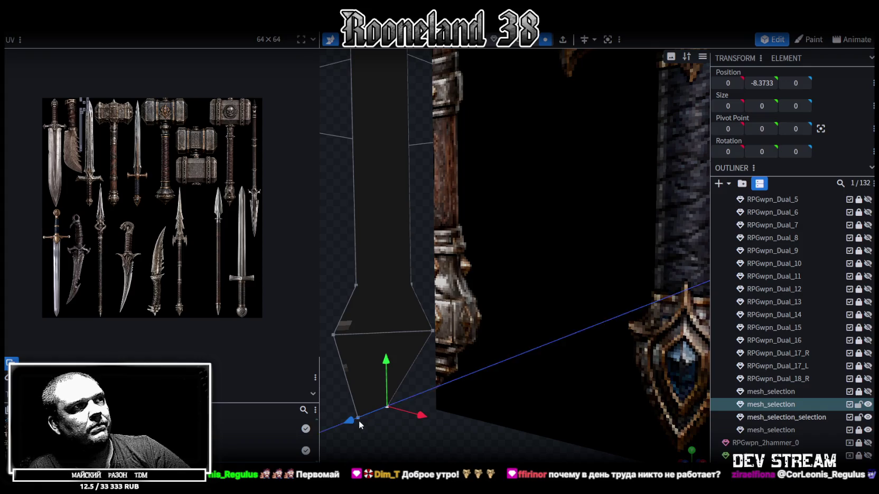
left_click(332, 336)
left_click(359, 421)
left_click(791, 81)
type("0")
key("Return")
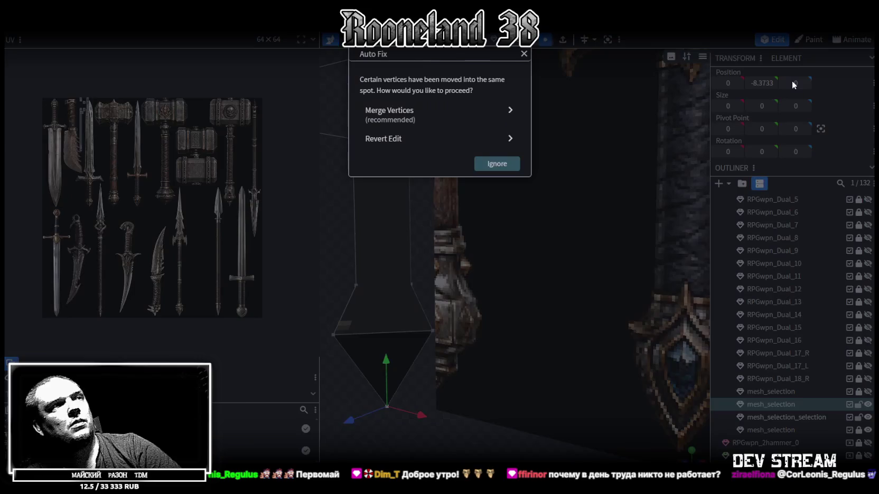
left_click(444, 113)
Select the mesh_selection_selection piece and orbit around it.
scroll(410, 208, "down", 3)
mouse_move(414, 93)
left_mouse_down()
mouse_move(450, 286)
mouse_move(431, 152)
mouse_move(489, 170)
mouse_move(518, 195)
mouse_move(393, 181)
left_mouse_up()
left_click(496, 124)
mouse_move(442, 218)
left_mouse_down()
mouse_move(389, 196)
mouse_move(429, 297)
mouse_move(574, 221)
left_mouse_up()
Move the tall dark block's vertical edge to X 0 and Z 0.45.
left_click(529, 238)
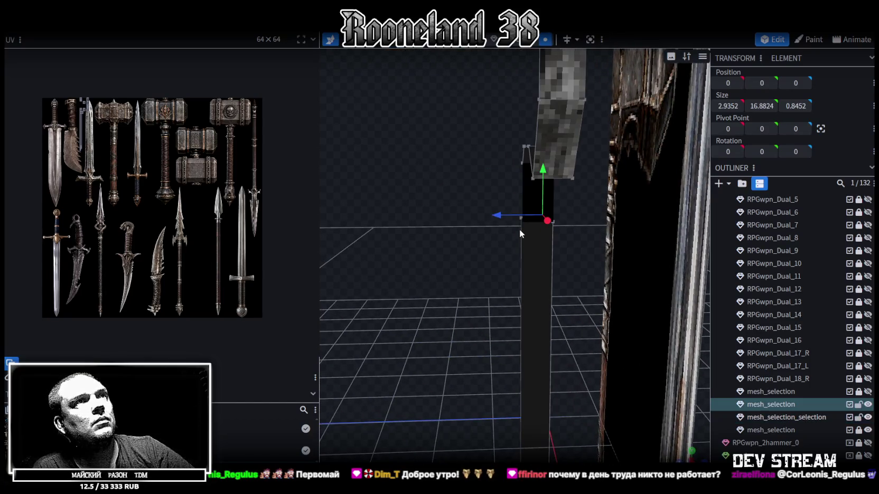
left_click(519, 220)
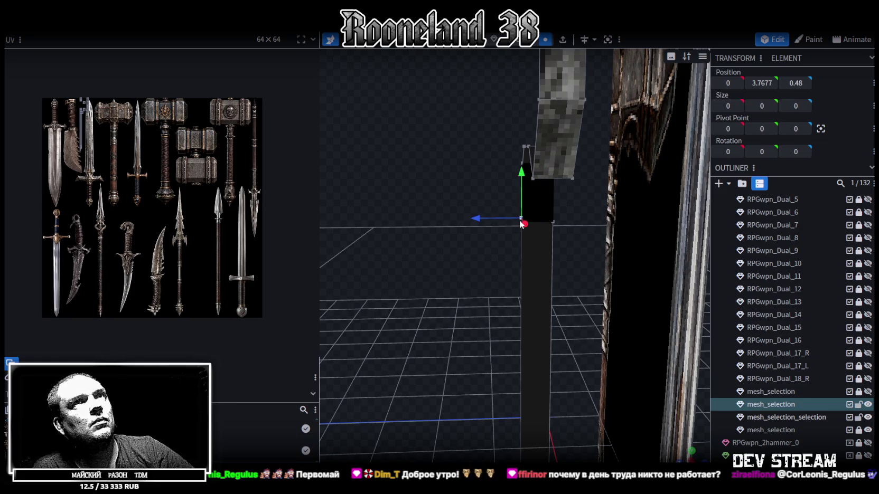
mouse_move(460, 314)
left_mouse_down()
mouse_move(469, 168)
mouse_move(460, 278)
mouse_move(513, 263)
mouse_move(497, 158)
left_mouse_up()
left_click(532, 46)
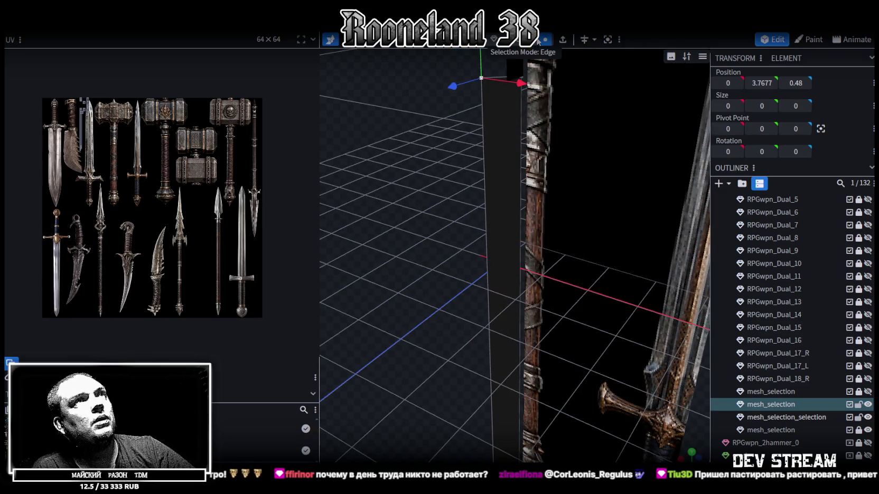
left_click(521, 160)
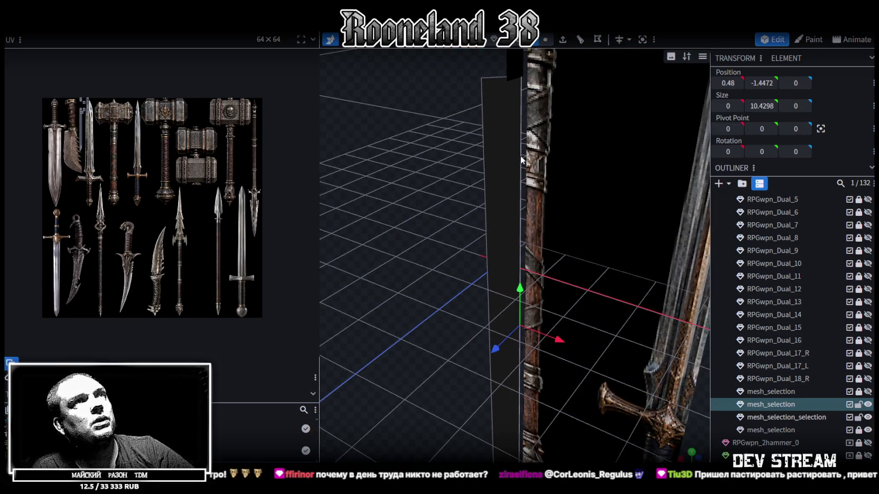
left_click(732, 83)
key("Return")
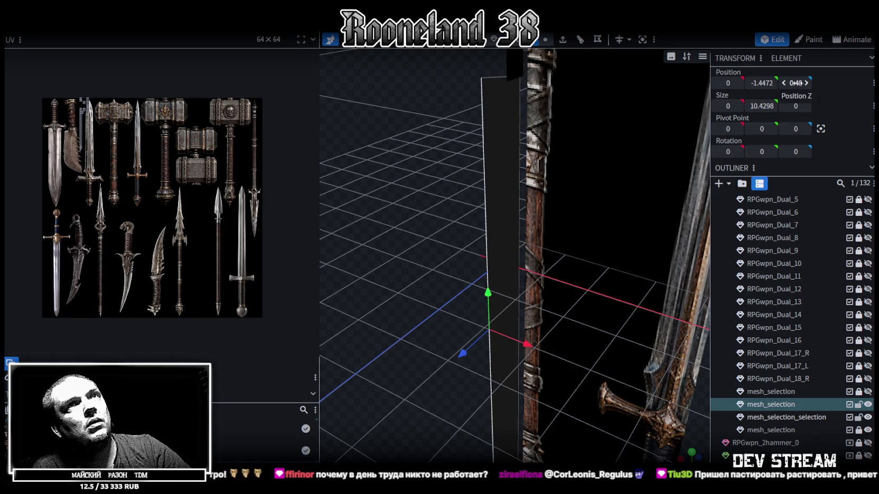
left_click(805, 84)
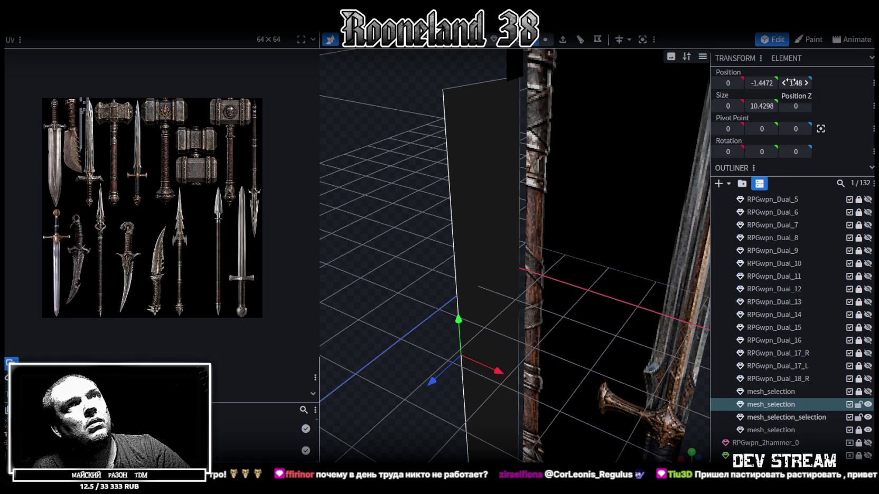
key("BackSpace")
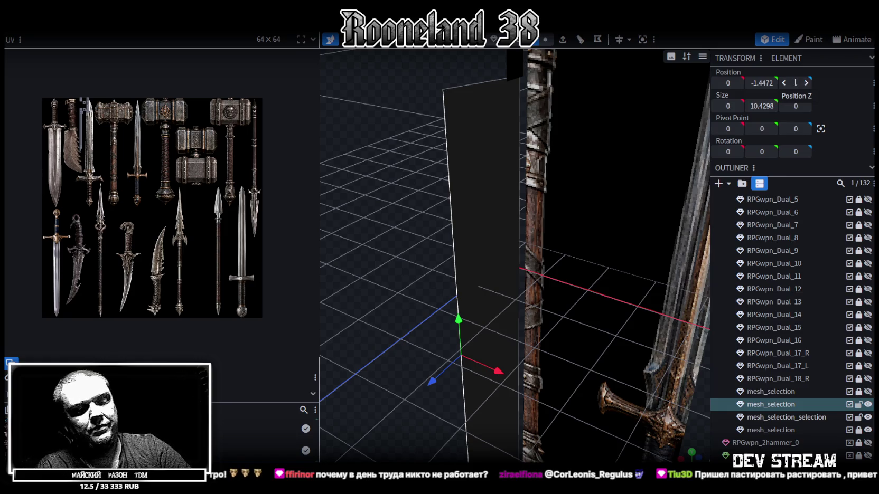
type("45")
key("Return")
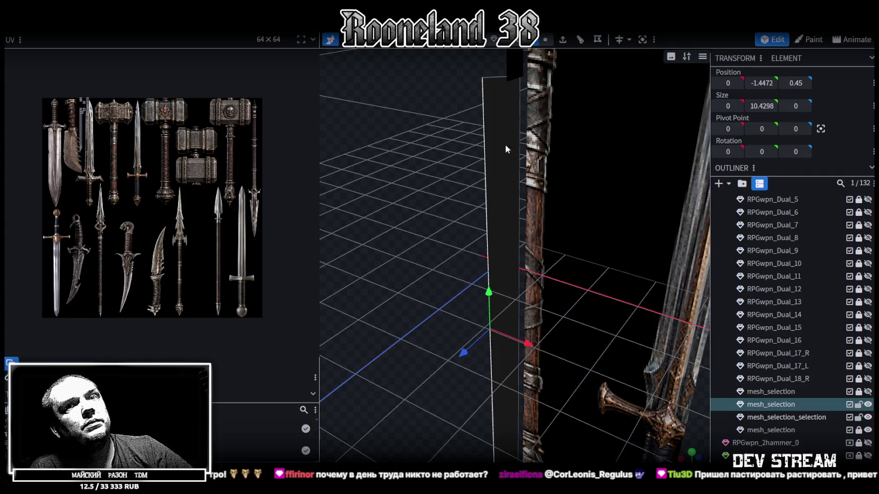
Orbit to the hammer head and select the small black piece at the top.
left_click_drag(488, 192, 491, 197)
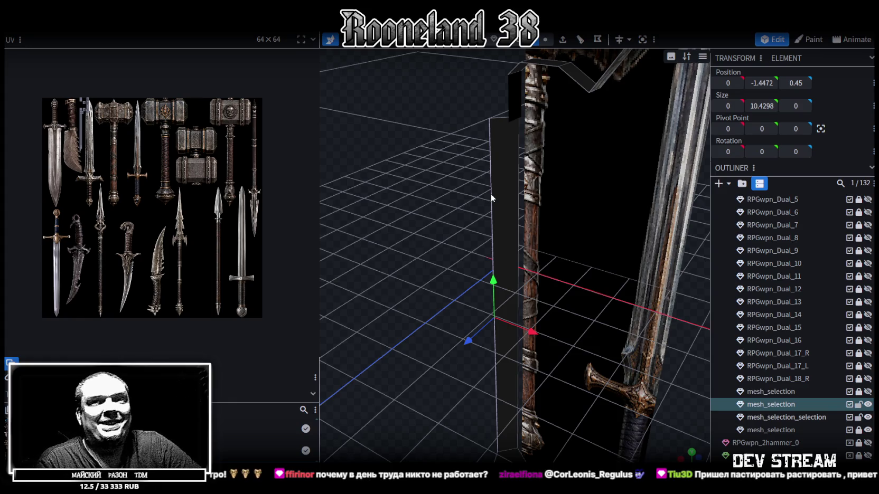
mouse_move(491, 194)
left_mouse_down()
mouse_move(424, 209)
mouse_move(588, 209)
mouse_move(430, 215)
mouse_move(483, 252)
mouse_move(563, 154)
mouse_move(428, 166)
mouse_move(400, 110)
left_mouse_up()
left_click(563, 154)
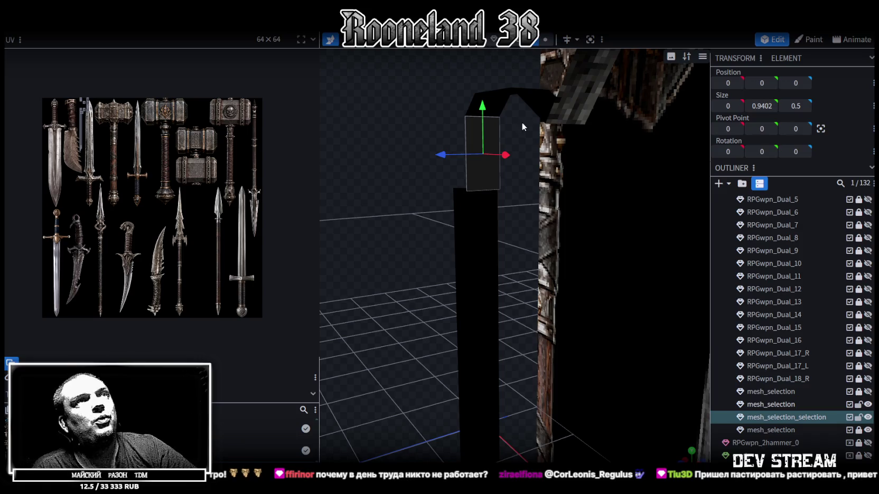
Move the small face's right edge to Z 0.515 and X 0, then select mesh_selection.
left_click(500, 166)
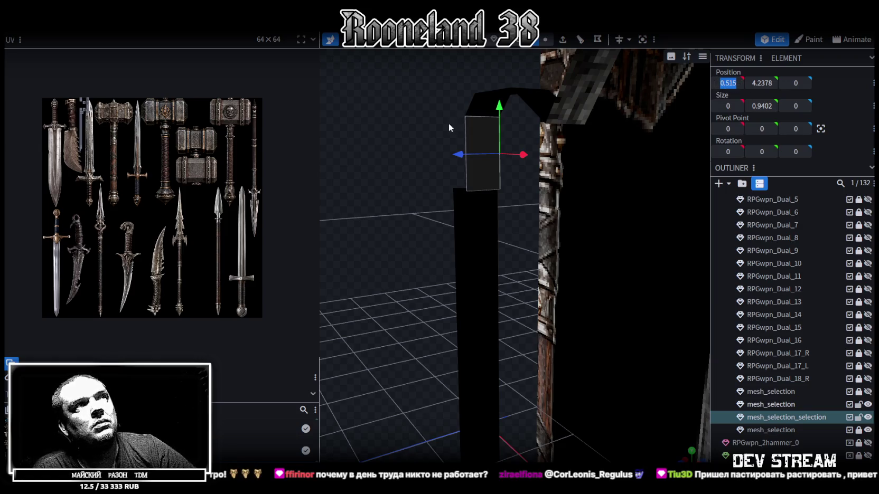
left_click(795, 83)
type("0.515")
key("Return")
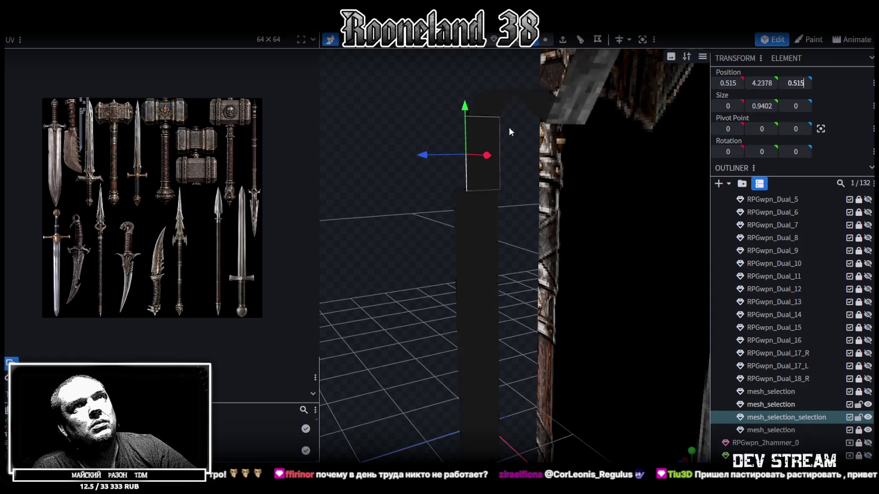
left_click_drag(371, 274, 420, 276)
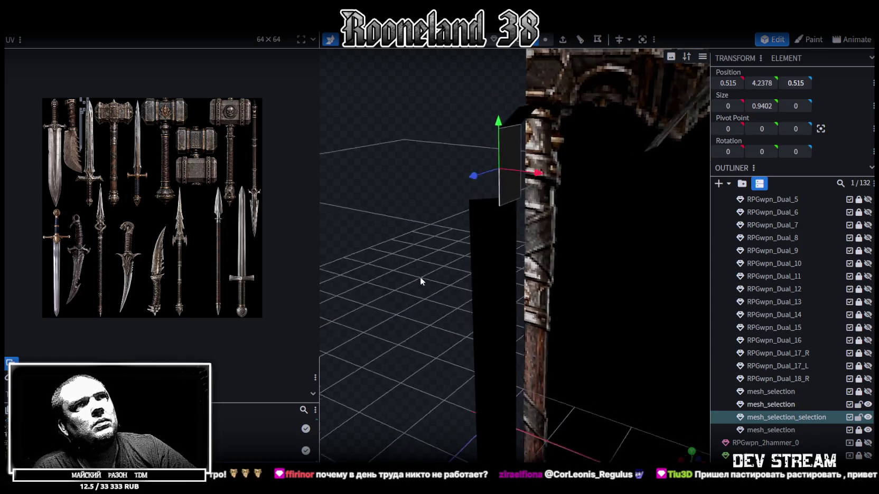
left_click(728, 83)
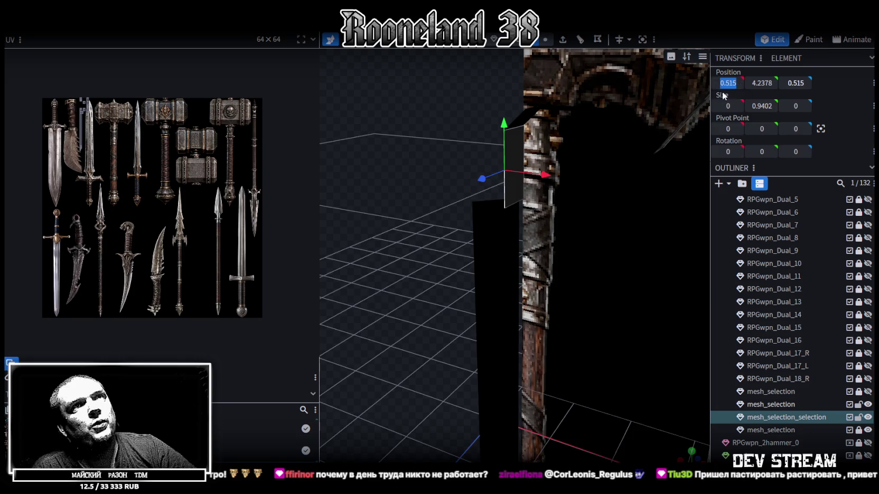
type("0")
key("Return")
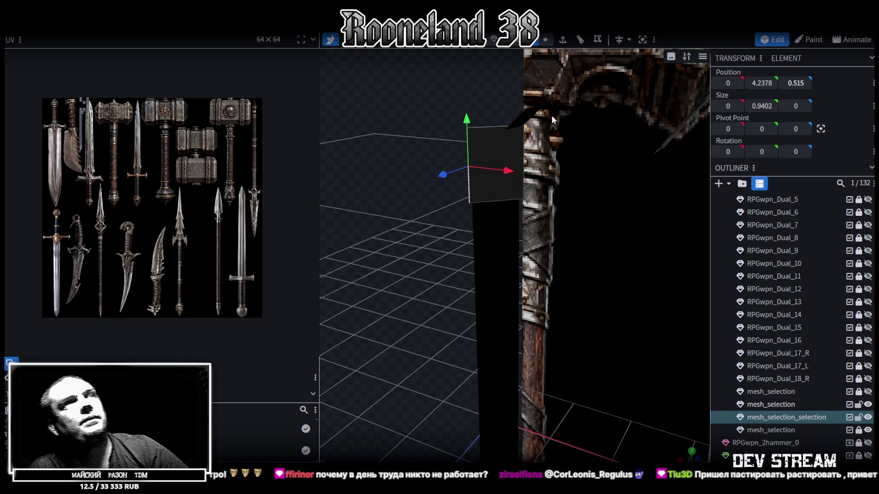
left_click_drag(389, 179, 502, 185)
middle_click_drag(594, 186, 514, 142)
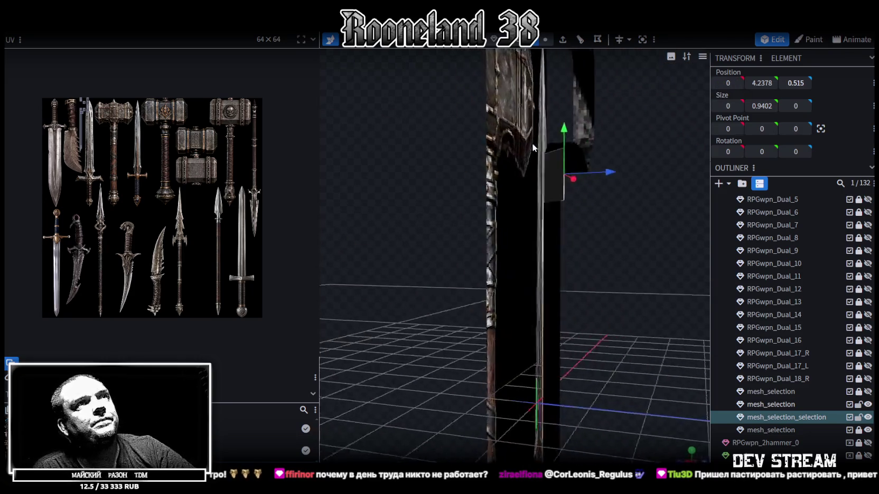
left_click(514, 142)
mouse_move(396, 82)
middle_mouse_down()
mouse_move(466, 104)
mouse_move(444, 117)
mouse_move(457, 125)
mouse_move(446, 115)
mouse_move(453, 126)
mouse_move(405, 155)
middle_mouse_up()
In front view, raise a hammer-head outline vertex up the head's edge.
key("KP_1")
scroll(549, 213, "up", 2)
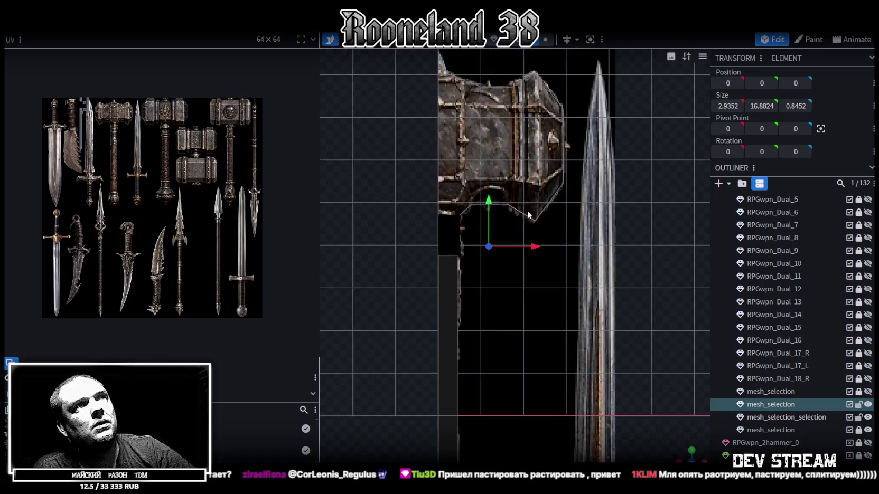
scroll(549, 213, "up", 2)
scroll(544, 207, "up", 2)
key("Tab")
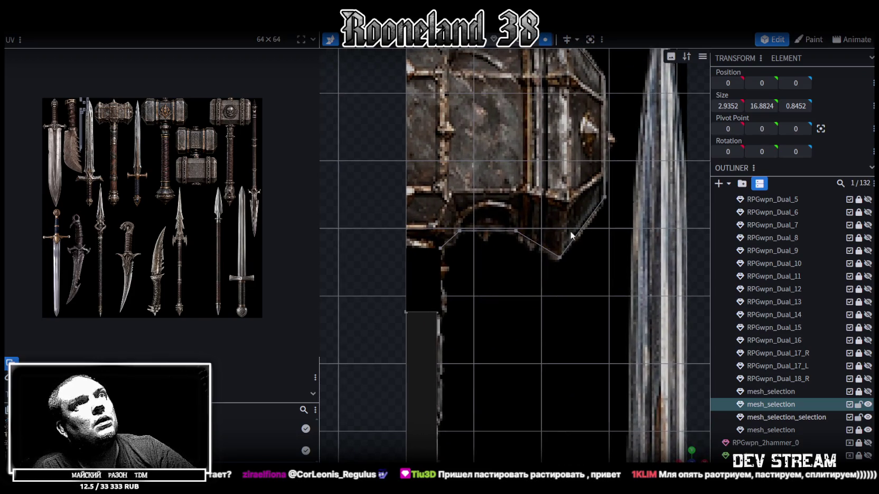
left_click(561, 257)
left_click_drag(560, 215, 580, 156)
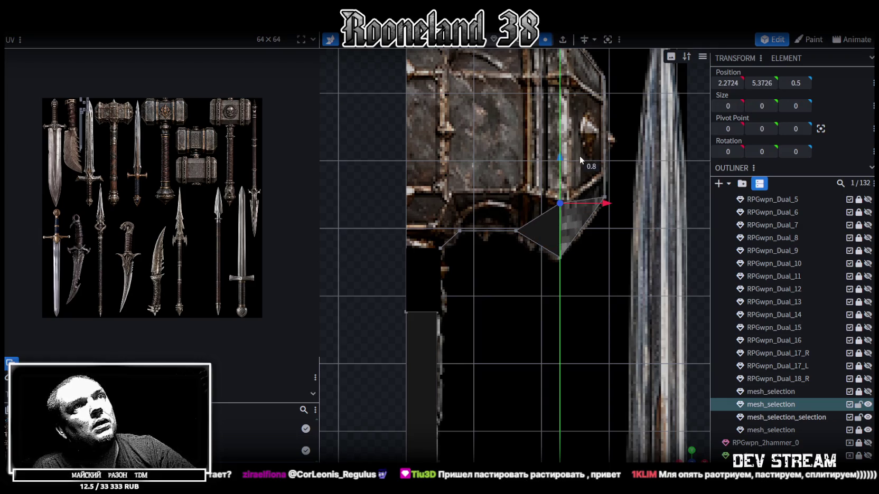
left_click_drag(606, 204, 611, 205)
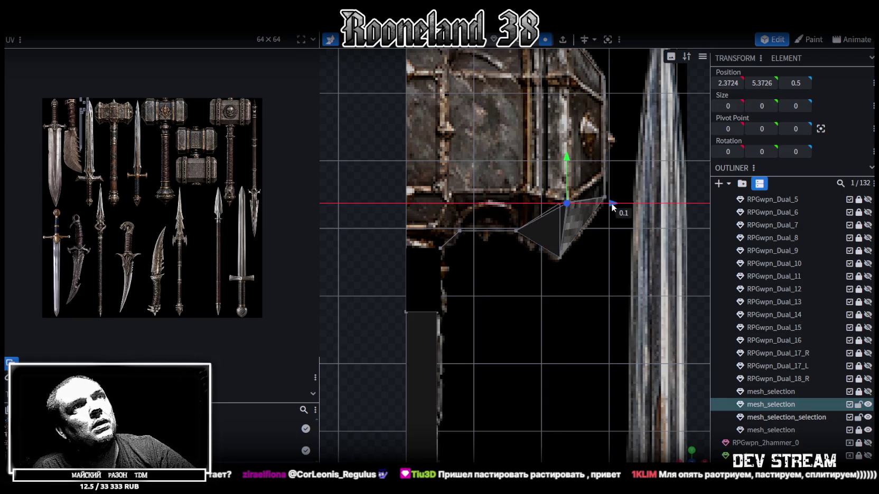
Raise the lower band's remaining vertices onto the hammer's underside reference edge.
left_click(517, 231)
left_click_drag(519, 187, 525, 148)
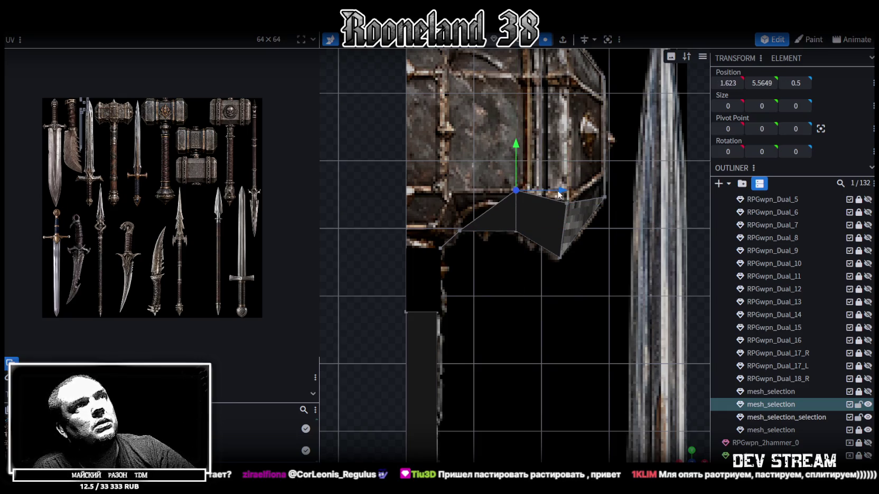
right_click_drag(523, 222, 561, 238)
left_click(498, 246)
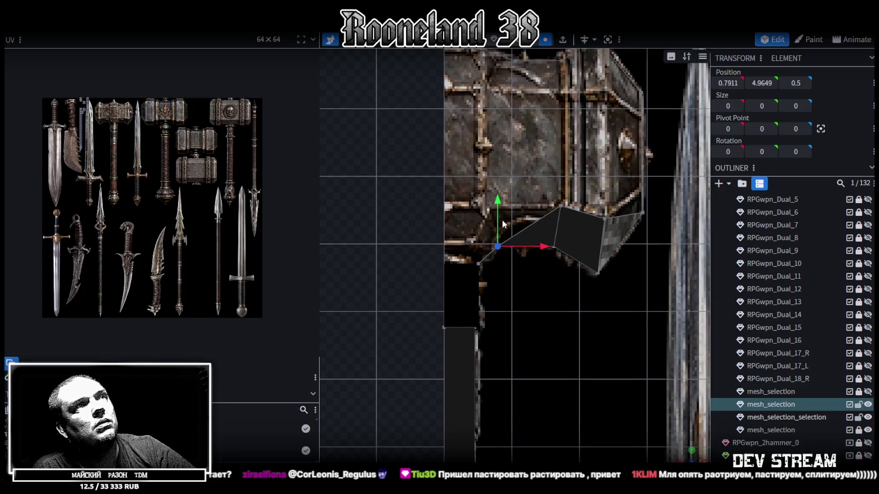
left_click_drag(500, 196, 504, 170)
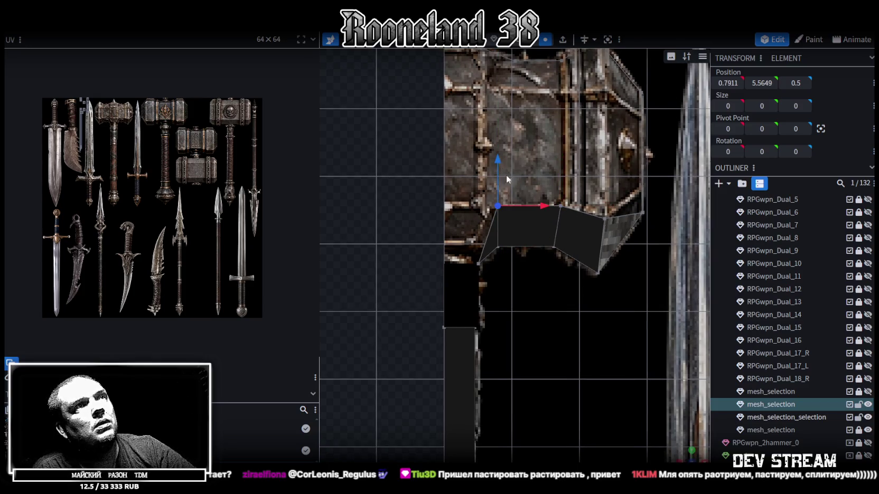
left_click_drag(537, 203, 530, 204)
left_click(478, 264)
left_click_drag(478, 215, 480, 197)
left_click_drag(527, 243, 519, 244)
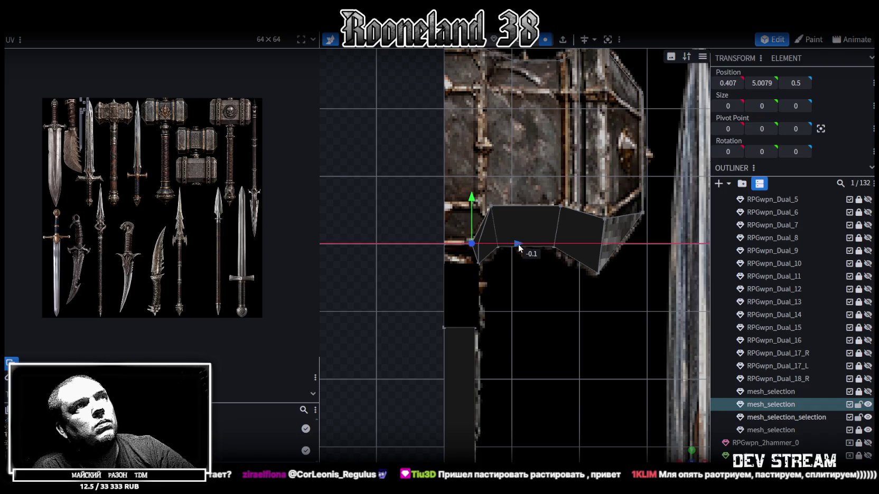
scroll(515, 249, "down", 3)
scroll(536, 259, "down", 2)
scroll(527, 316, "up", 2)
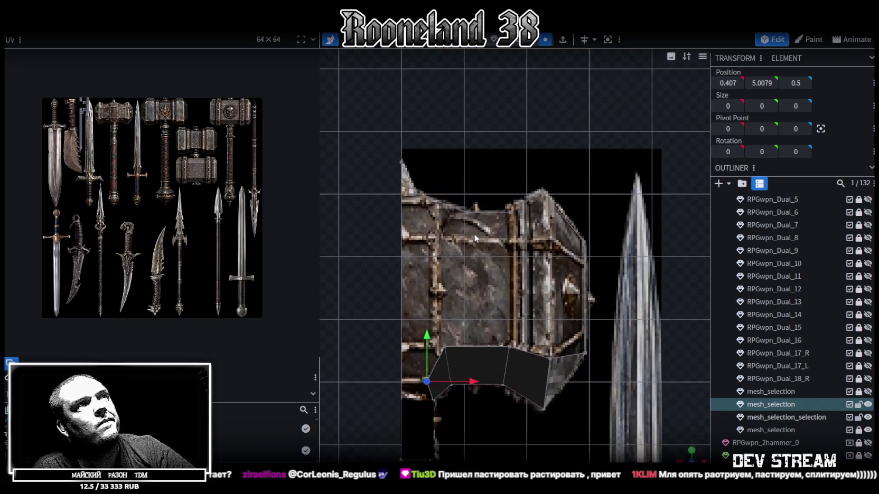
scroll(444, 202, "up", 1)
Set the top-left vertex to X 0 and lower the upper band's vertices onto the hammer edge.
left_click(391, 174)
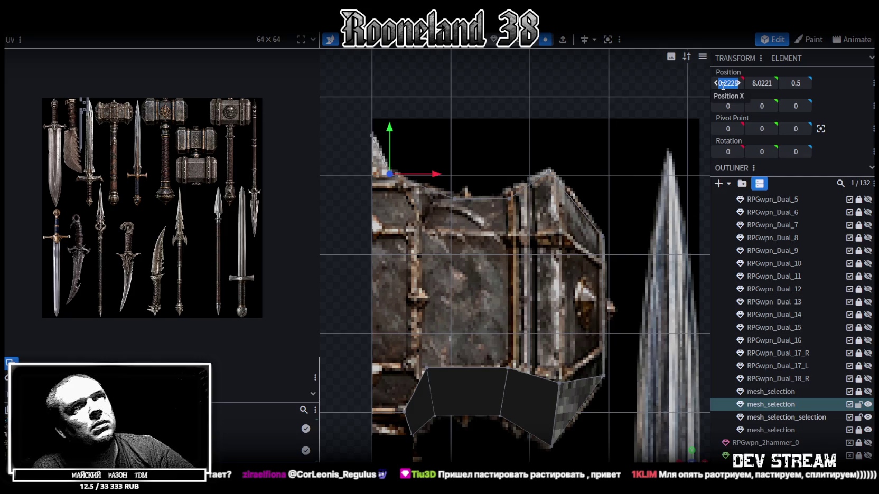
type("0")
key("Return")
right_click_drag(498, 138, 540, 144)
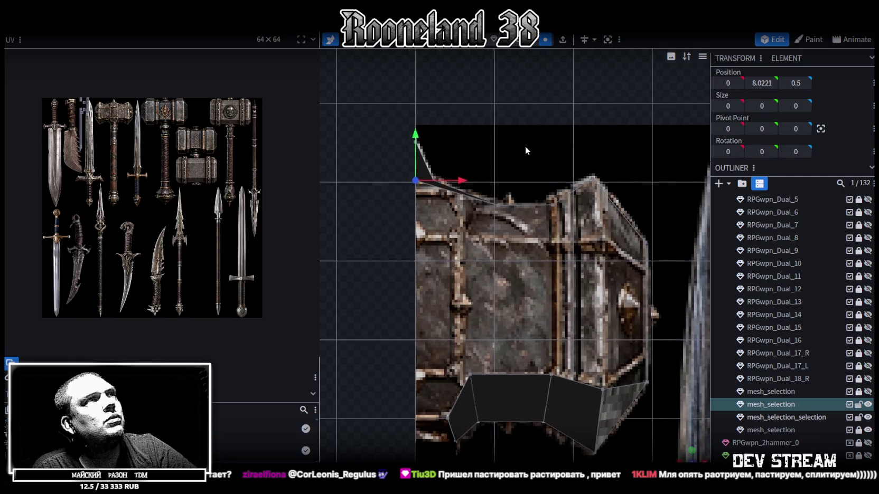
left_click(497, 203)
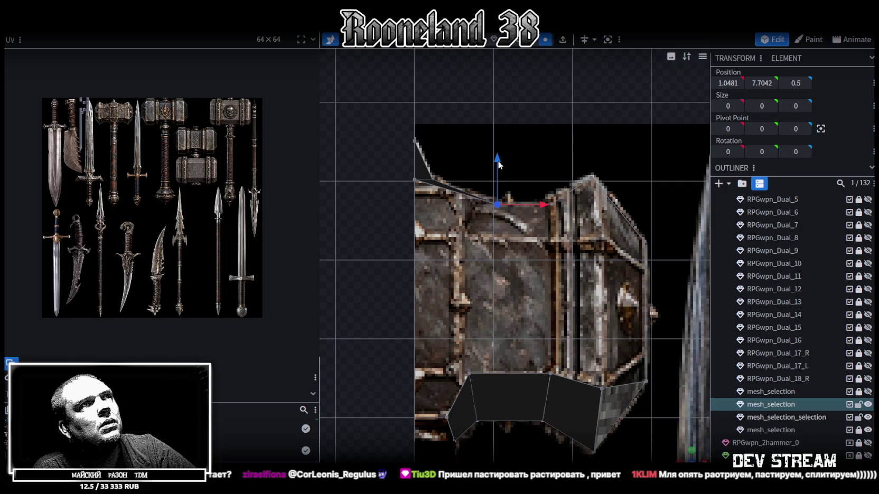
left_click_drag(497, 158, 499, 191)
left_click_drag(538, 242, 499, 242)
left_click(554, 206)
left_click_drag(556, 166, 557, 199)
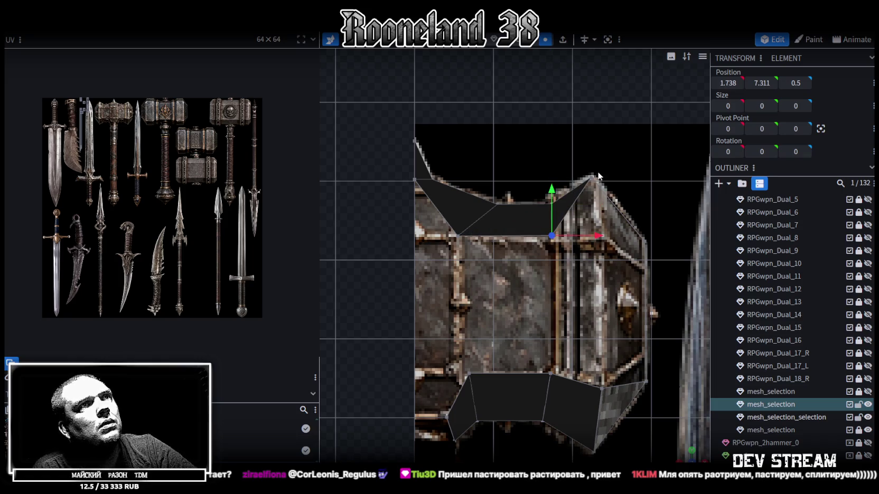
left_click_drag(595, 235, 603, 236)
Line up a lower-band vertex and its matching top vertex at X 1.75.
left_click(556, 379)
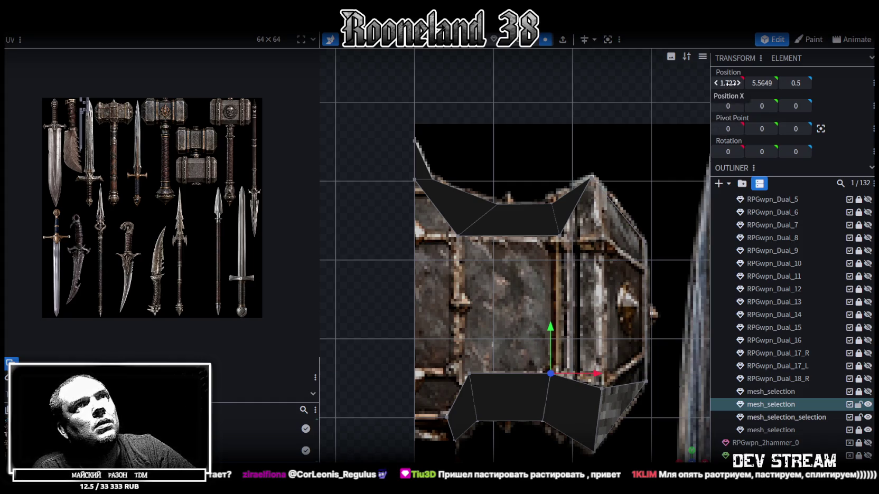
left_click(560, 236, "shift")
left_click(728, 105)
type("0")
key("Return")
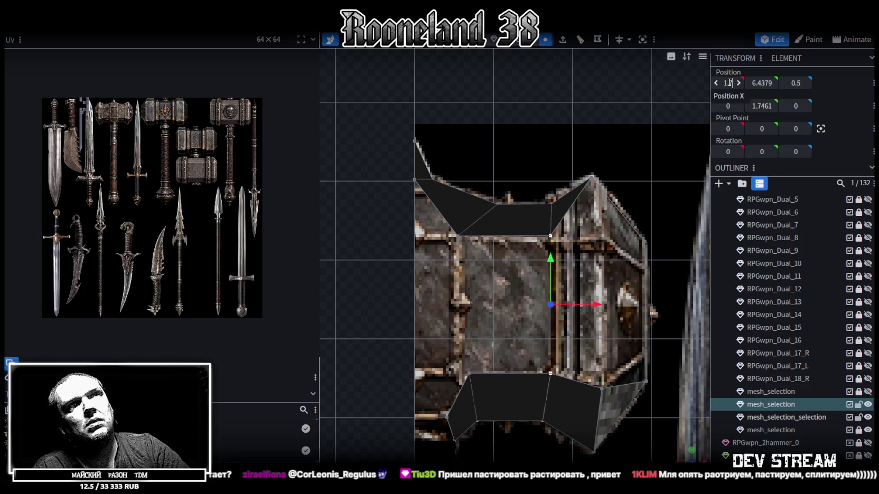
type(".5")
key("Return")
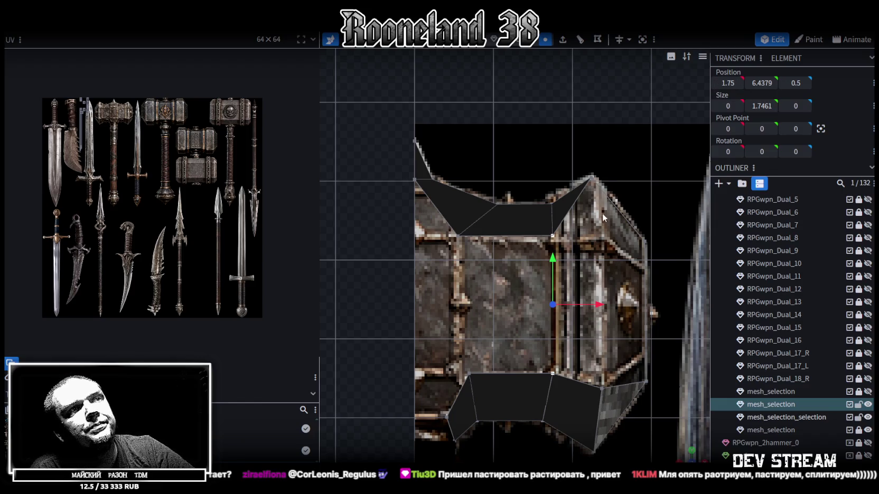
right_click_drag(602, 212, 578, 195)
Pull the upper band's top-right vertex down and set its X to 2.3724.
left_click(579, 370)
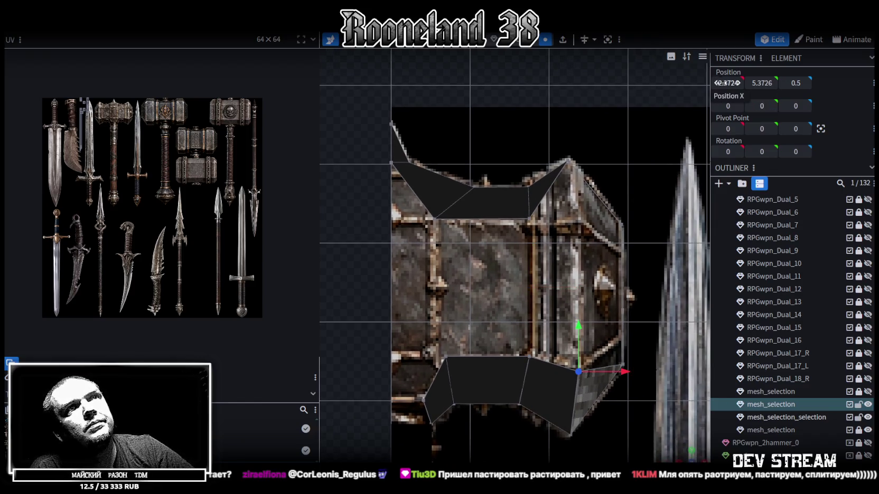
left_click(567, 161)
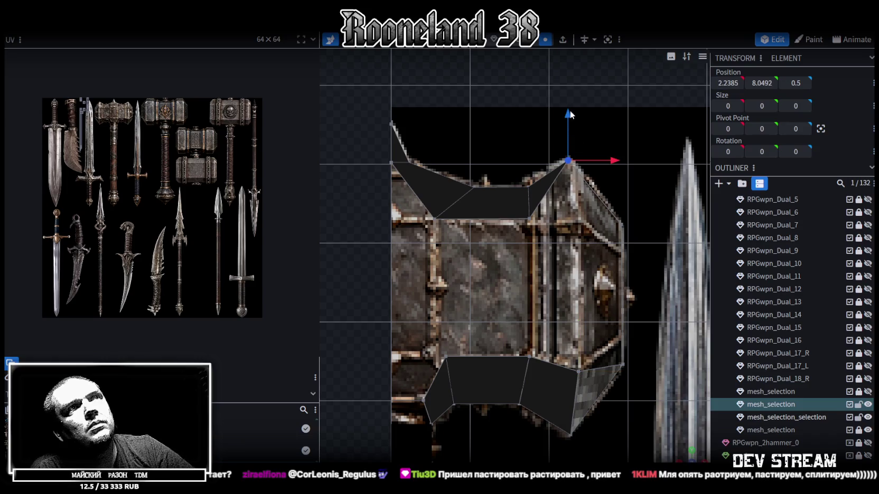
left_click_drag(570, 115, 574, 167)
left_click(728, 83)
type("2.3724")
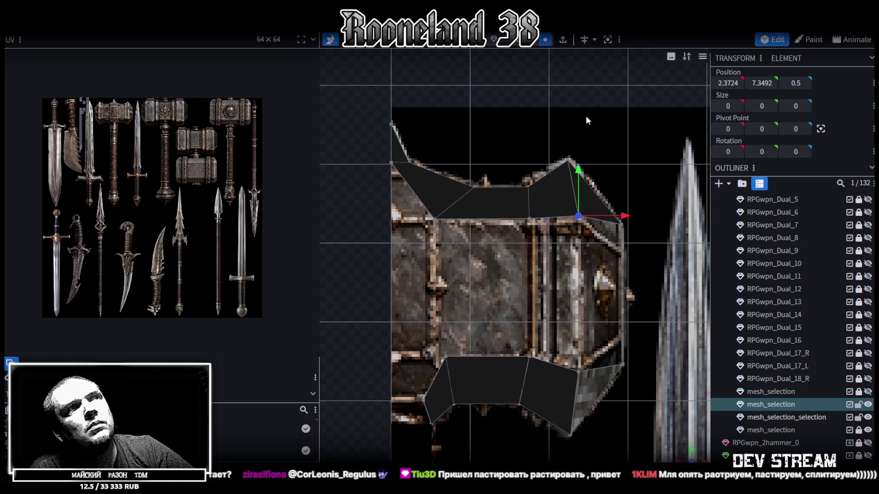
Merge two pairs of overlapping vertices on the hammer head's sides.
right_click_drag(581, 114, 556, 95)
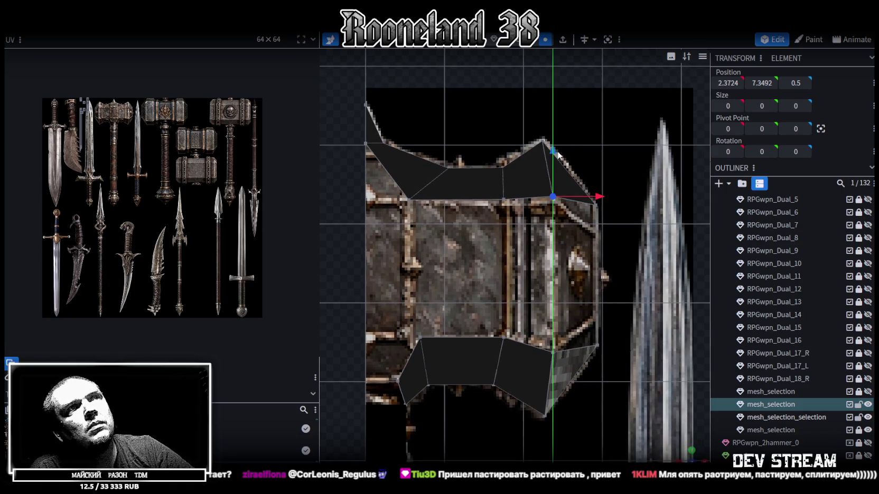
left_click(596, 204, "shift")
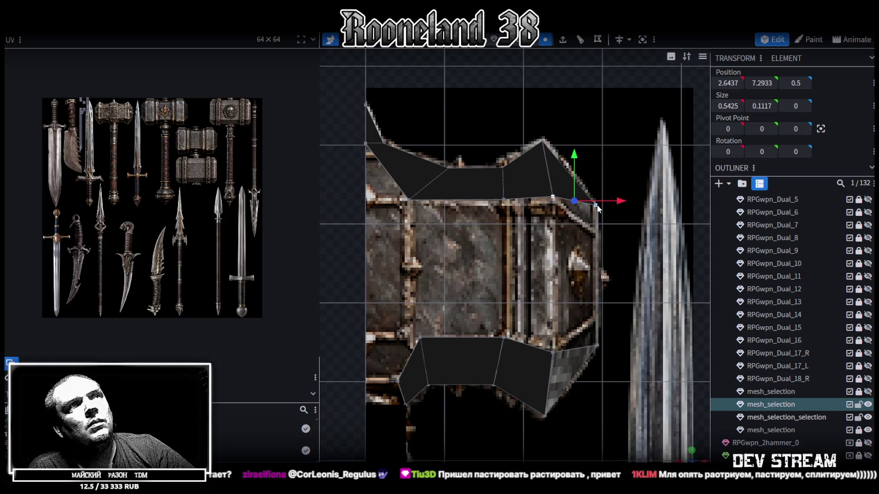
right_click(597, 201)
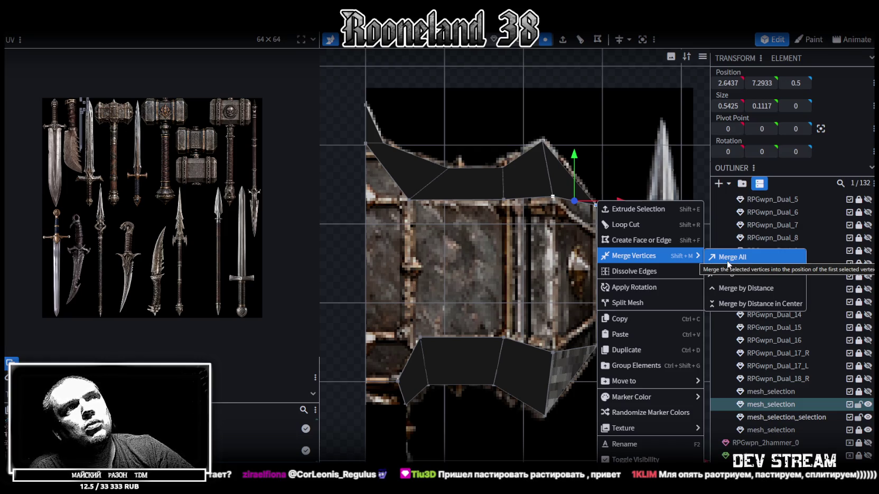
left_click(727, 259)
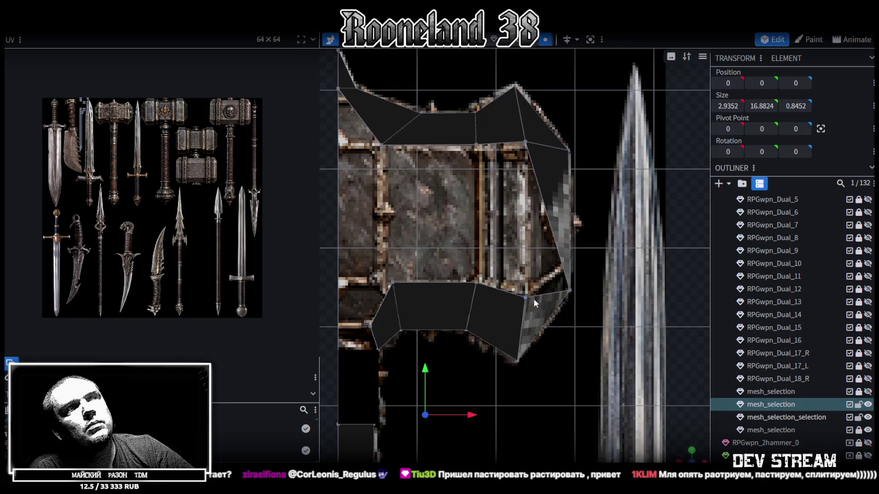
left_click(526, 298)
left_click(570, 291, "shift")
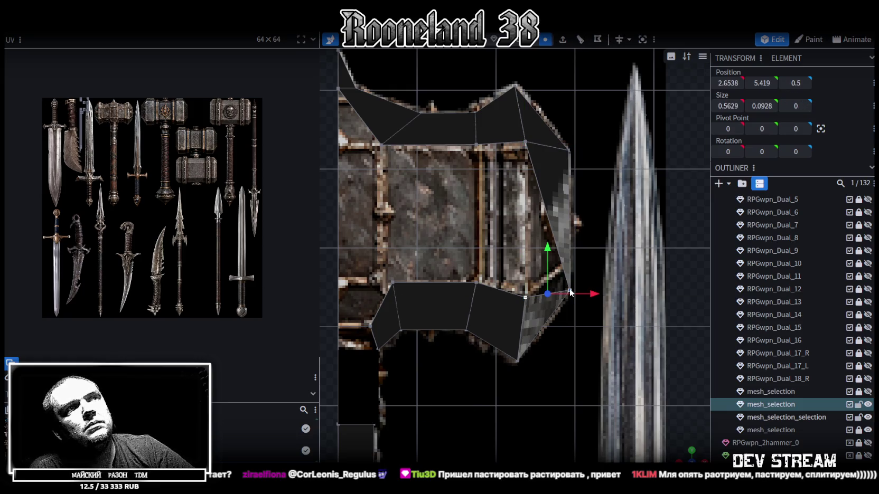
right_click(570, 288)
left_click(684, 253)
scroll(633, 301, "down", 3)
scroll(581, 351, "down", 2)
In perspective view, select the tip's top and top-left vertices.
mouse_move(668, 432)
middle_mouse_down()
mouse_move(403, 216)
mouse_move(418, 224)
mouse_move(377, 215)
mouse_move(521, 147)
mouse_move(464, 156)
middle_mouse_up()
left_click(516, 150)
left_click(468, 107, "shift")
right_click(467, 107)
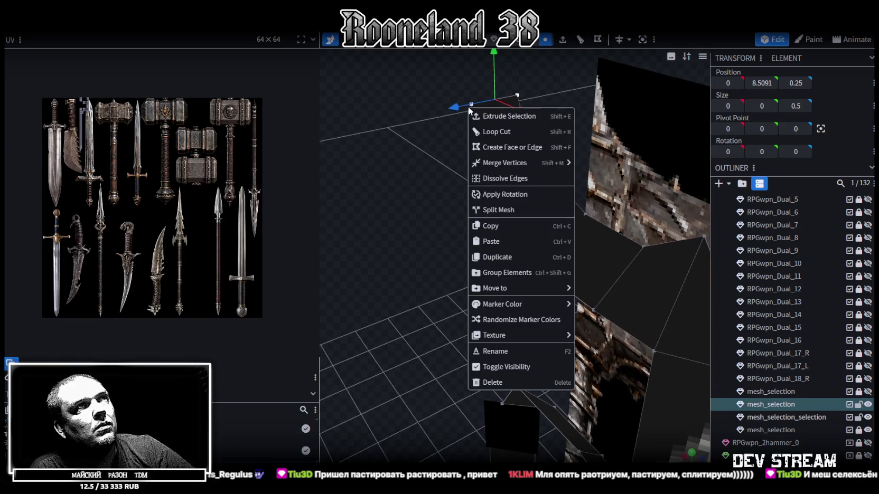
Merge the tip's top-left vertex into its top vertex and split the tip into its own mesh.
left_click(597, 165)
mouse_move(492, 203)
middle_mouse_down()
mouse_move(401, 196)
mouse_move(429, 208)
middle_mouse_up()
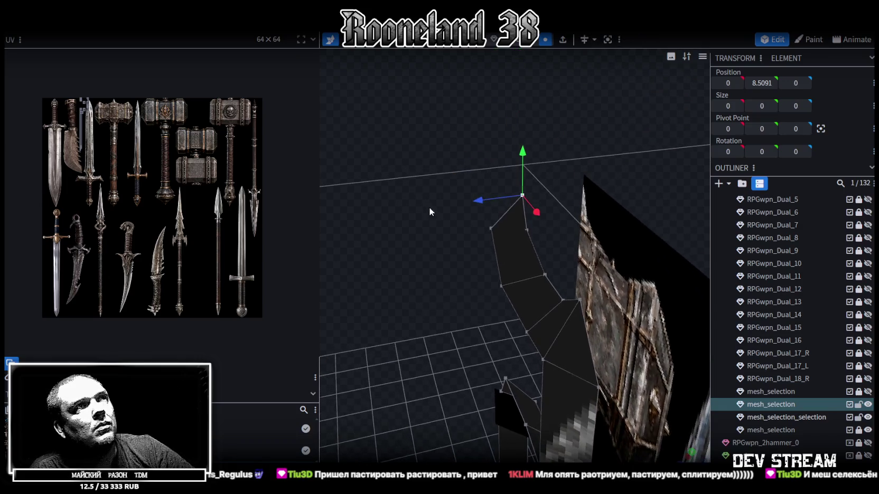
left_click_drag(497, 210, 540, 219)
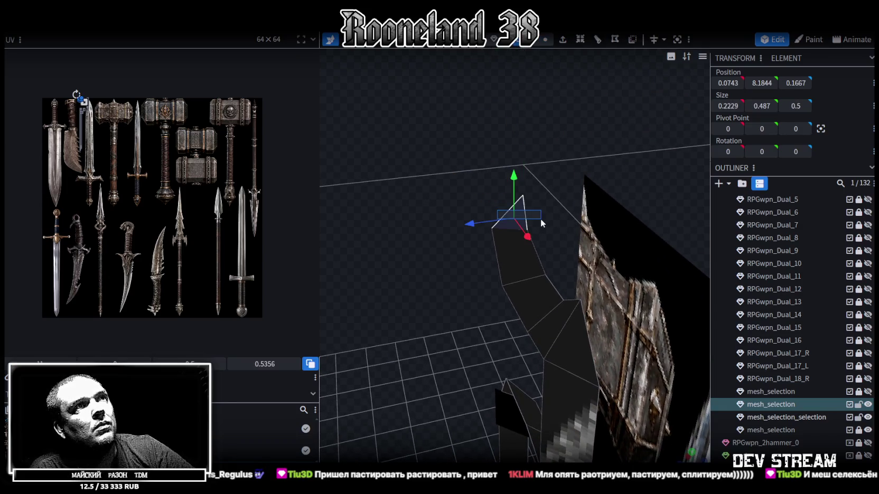
right_click(520, 213)
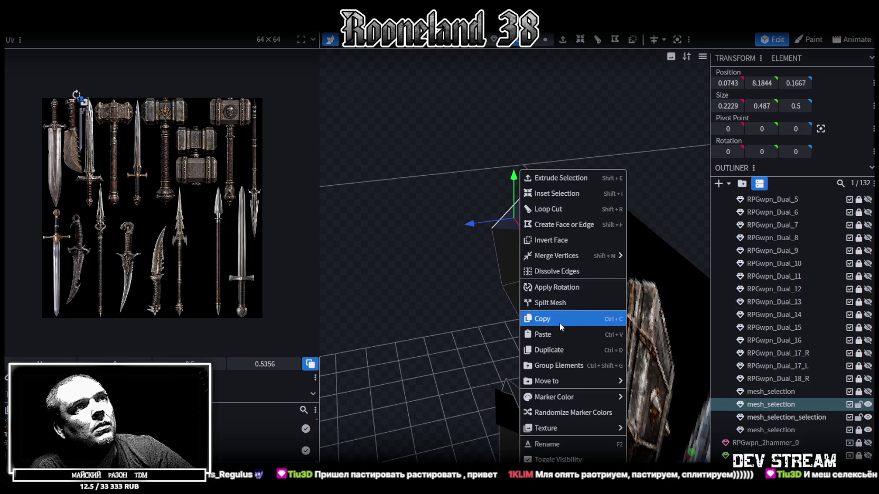
left_click(549, 302)
Shape the split-off triangle into a pyramid spike by pulling its base vertices down along Y.
left_click(548, 41)
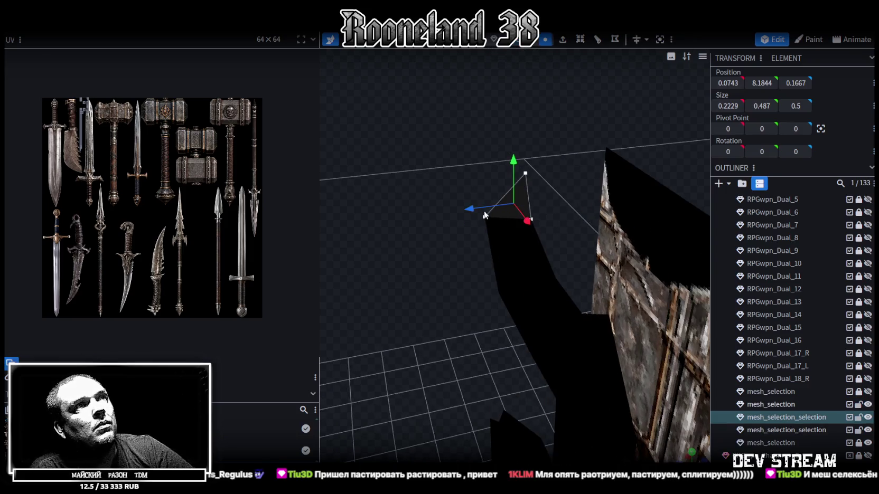
left_click(484, 217)
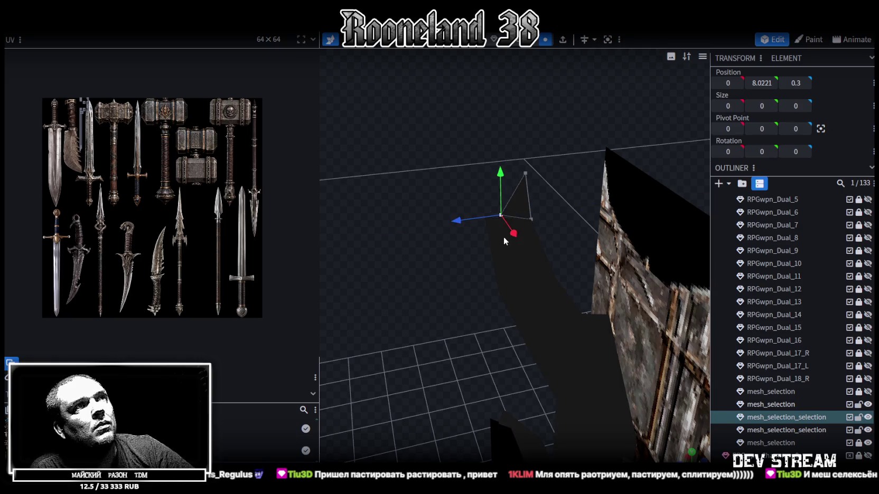
left_click(501, 236)
mouse_move(432, 186)
left_mouse_down()
mouse_move(515, 150)
mouse_move(498, 163)
mouse_move(524, 232)
left_mouse_up()
left_click(498, 232)
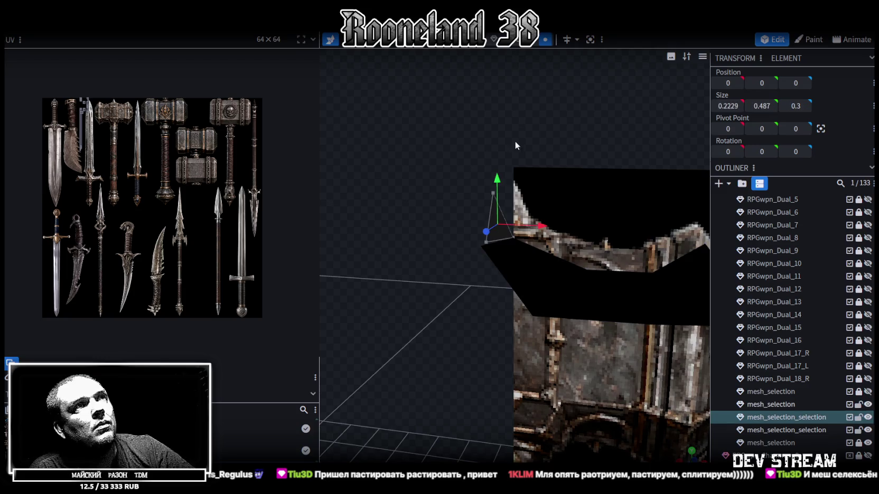
left_click(502, 215)
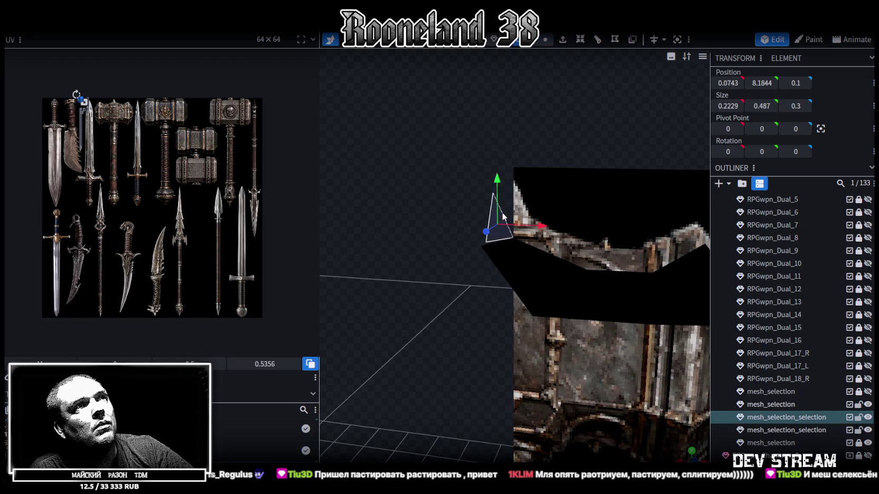
mouse_move(499, 180)
left_mouse_down()
mouse_move(492, 183)
mouse_move(489, 155)
left_mouse_up()
left_click(545, 41)
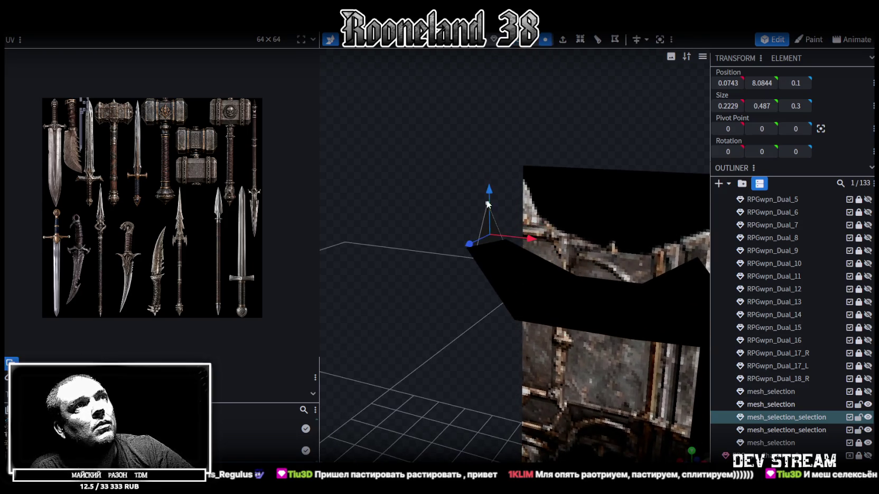
key("ctrl+z")
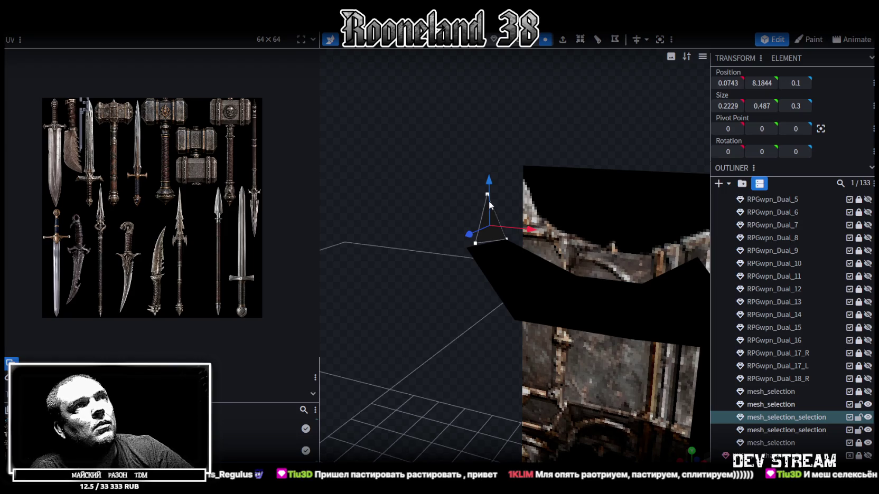
left_click_drag(443, 251, 510, 269)
mouse_move(489, 199)
left_mouse_down()
mouse_move(493, 209)
mouse_move(461, 209)
mouse_move(470, 187)
mouse_move(541, 221)
mouse_move(505, 197)
mouse_move(421, 218)
left_mouse_up()
Set an outline vertex to X 0, inspect the spike, and reselect the main outline mesh.
left_click(515, 236)
left_click(509, 253)
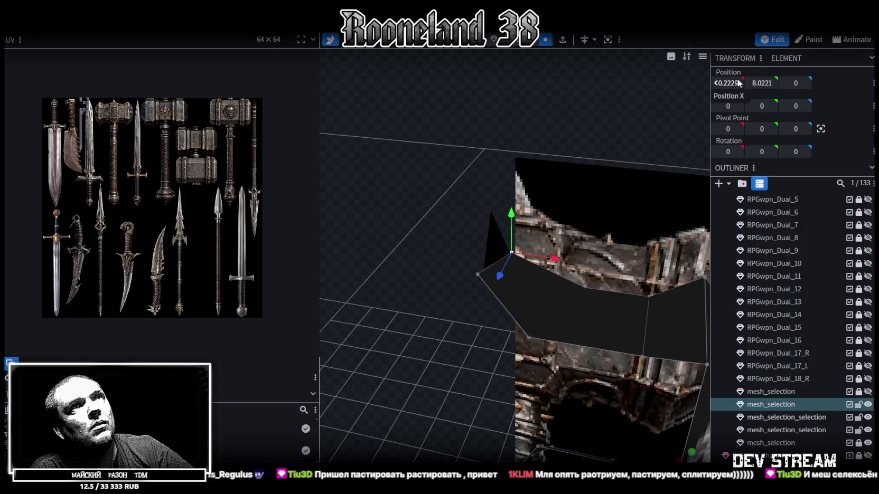
type("0")
key("Return")
left_click_drag(377, 258, 472, 236)
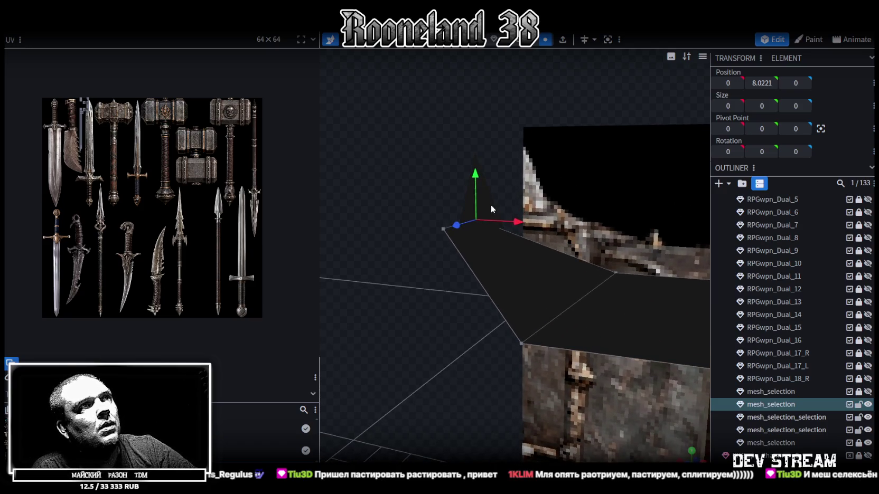
left_click(488, 219)
left_click(444, 230)
mouse_move(448, 175)
left_mouse_down()
mouse_move(467, 136)
mouse_move(435, 149)
mouse_move(462, 176)
left_mouse_up()
left_click(470, 214)
mouse_move(470, 214)
left_mouse_down()
mouse_move(504, 148)
mouse_move(436, 146)
mouse_move(492, 165)
mouse_move(588, 163)
mouse_move(565, 149)
mouse_move(460, 173)
mouse_move(477, 150)
mouse_move(462, 183)
mouse_move(457, 262)
left_mouse_up()
left_click(445, 278)
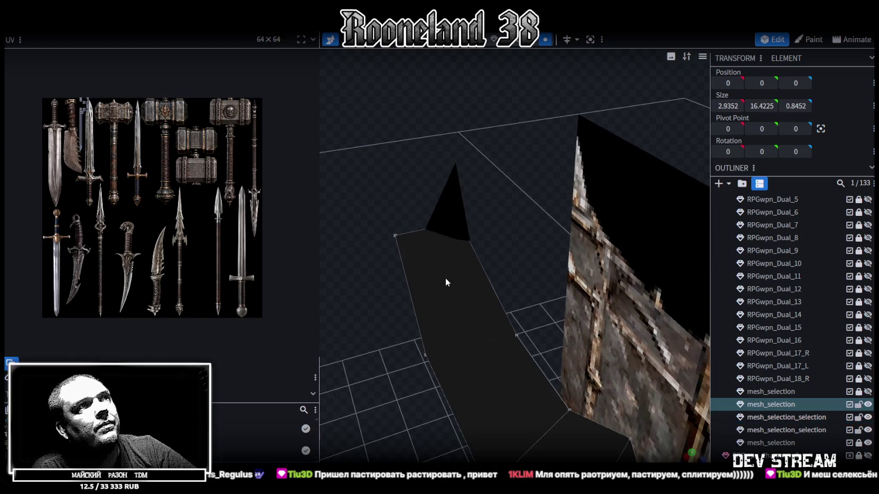
Select the pyramid spike's base vertices and lower them slightly.
left_click(423, 357)
mouse_move(428, 347)
left_mouse_down()
mouse_move(437, 213)
mouse_move(489, 194)
mouse_move(400, 180)
mouse_move(464, 135)
mouse_move(483, 156)
mouse_move(474, 201)
left_mouse_up()
left_click(485, 201)
left_click_drag(507, 245, 381, 207, "ctrl")
mouse_move(456, 190)
left_mouse_down()
mouse_move(456, 201)
mouse_move(462, 149)
mouse_move(472, 144)
mouse_move(478, 156)
mouse_move(435, 189)
left_mouse_up()
Select the whole pyramid spike and lower it onto the hammer head's top edge.
left_click(470, 271)
mouse_move(470, 271)
left_mouse_down()
mouse_move(379, 217)
mouse_move(382, 228)
mouse_move(401, 227)
mouse_move(405, 215)
left_mouse_up()
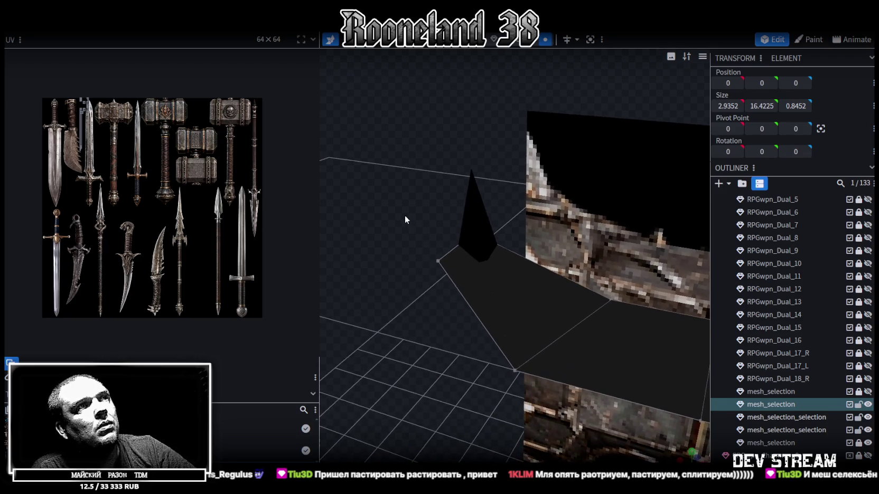
left_click(439, 262)
left_click(608, 303, "shift")
mouse_move(423, 174)
left_mouse_down()
mouse_move(410, 141)
mouse_move(408, 148)
left_mouse_up()
left_click(478, 197)
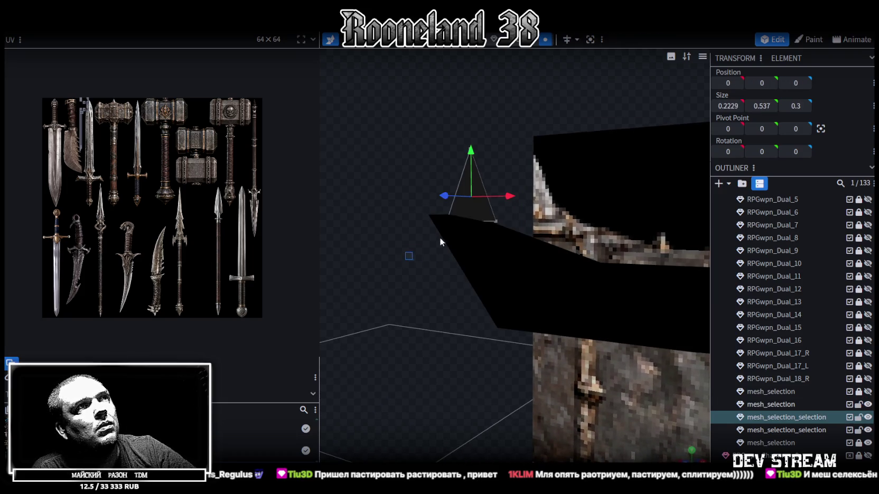
left_click_drag(472, 180, 436, 211)
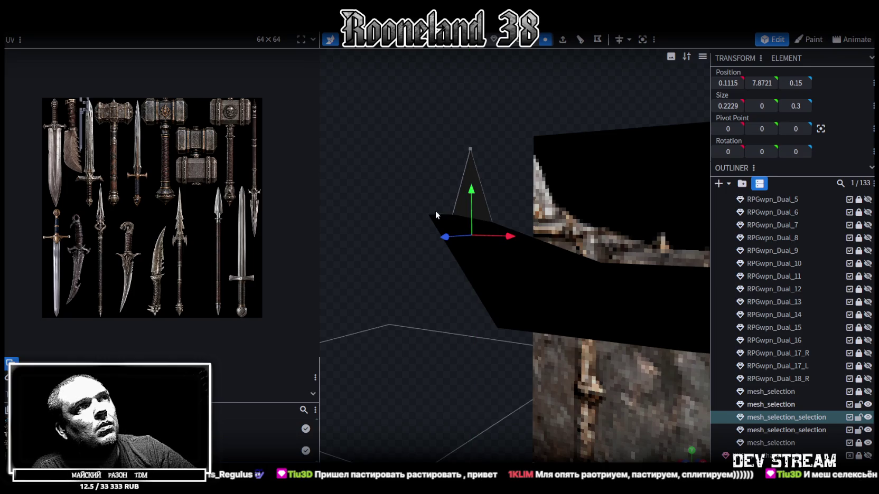
Raise the spike slightly back up and check its placement edge-on.
mouse_move(388, 191)
left_mouse_down()
mouse_move(461, 180)
mouse_move(453, 184)
mouse_move(569, 183)
mouse_move(528, 178)
left_mouse_up()
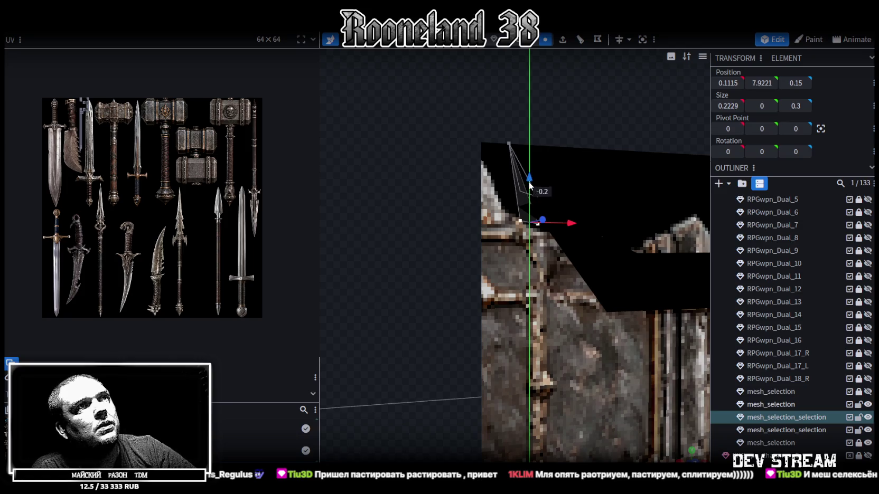
left_click_drag(423, 158, 393, 164)
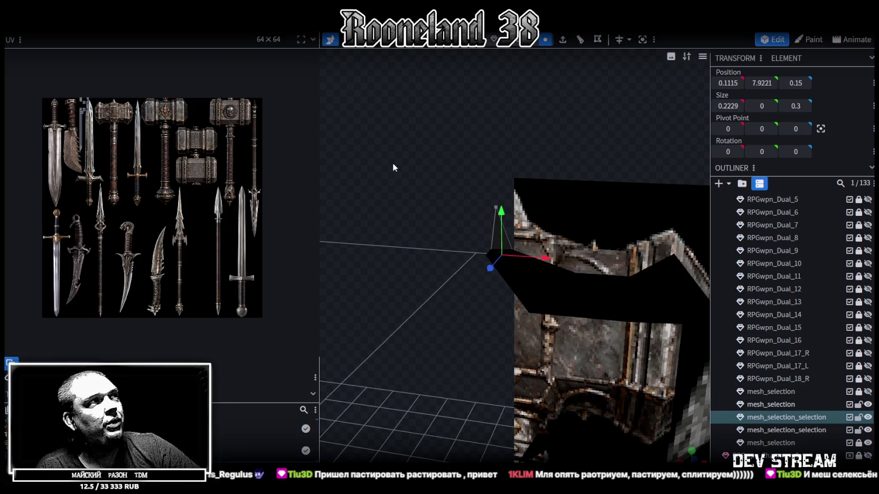
mouse_move(393, 168)
left_mouse_down()
mouse_move(406, 305)
mouse_move(463, 205)
mouse_move(343, 221)
mouse_move(561, 178)
left_mouse_up()
left_click(561, 178)
mouse_move(494, 204)
left_mouse_down()
mouse_move(445, 168)
mouse_move(451, 193)
mouse_move(405, 221)
left_mouse_up()
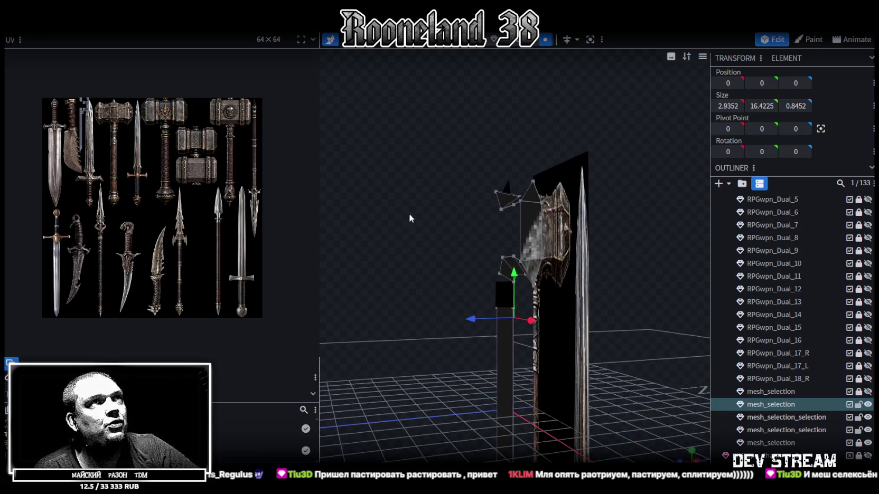
Extrude the selected hammer-head outline faces along Z+.
left_click(529, 223)
left_click_drag(441, 185, 431, 207)
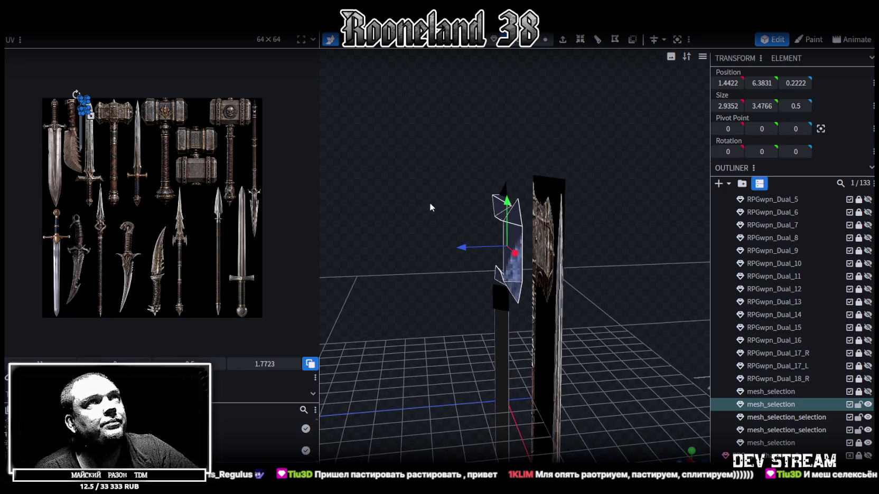
left_click(563, 41)
left_click(548, 455)
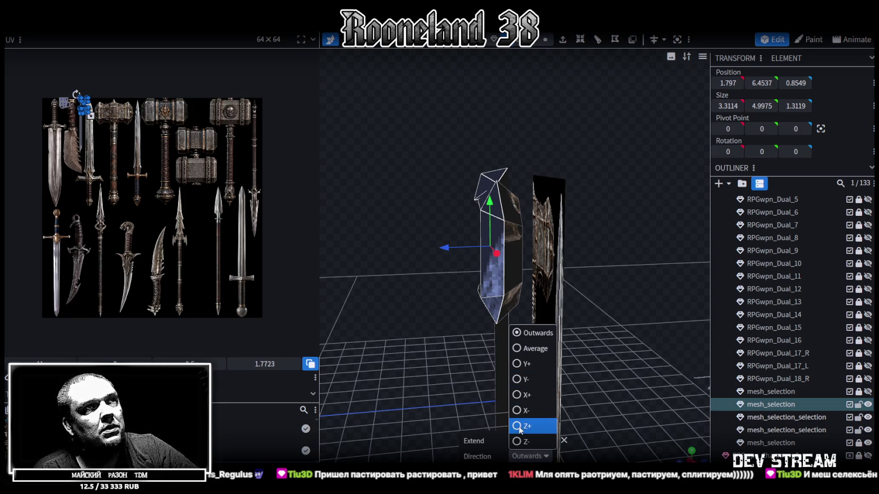
left_click(522, 426)
Try extrusion depths of 0.75 and 1.25, then settle on 1.
left_click_drag(420, 299, 408, 308)
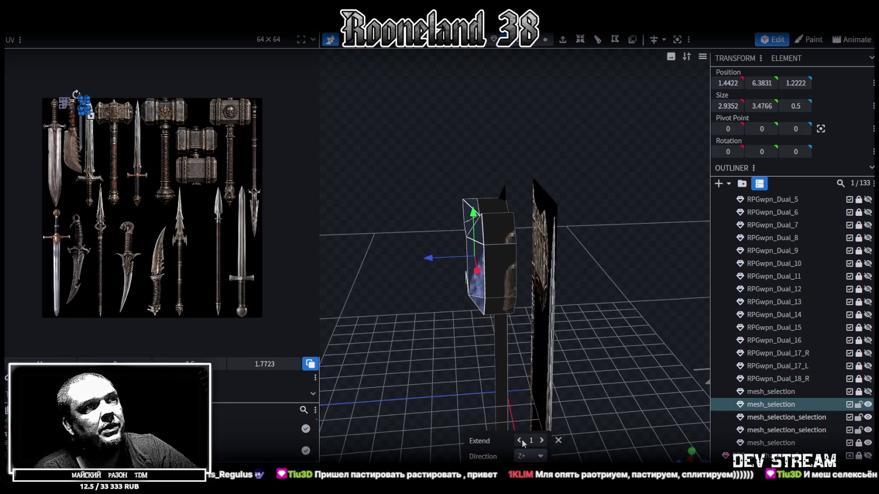
left_click(520, 441)
left_click(542, 441)
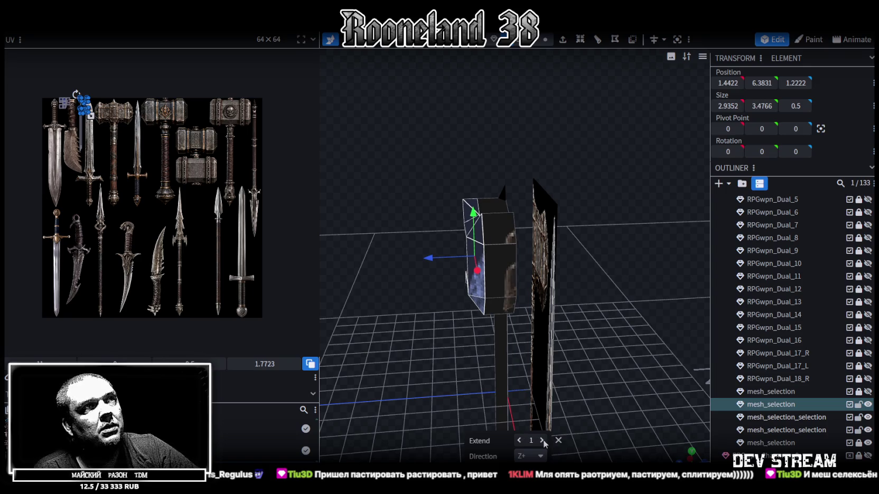
left_click(543, 441)
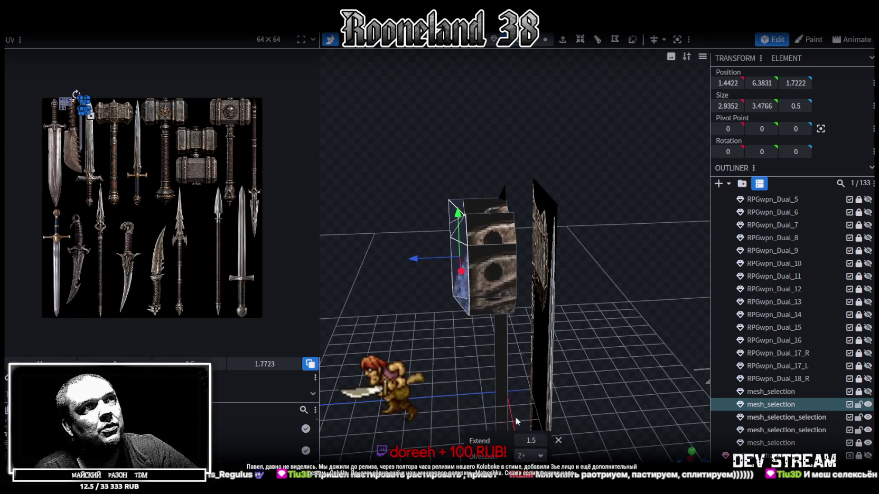
left_click(519, 441)
type("1")
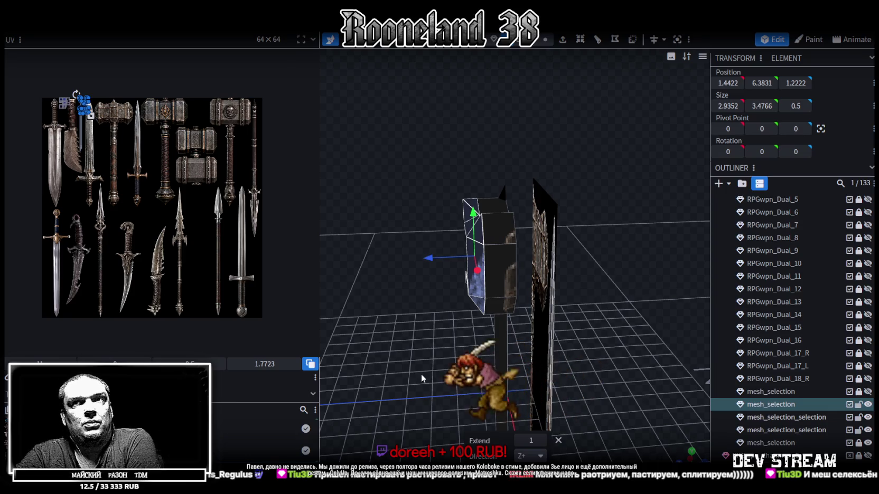
Orbit the extruded hammer head and select its top, side and lower faces.
mouse_move(412, 304)
left_mouse_down()
mouse_move(634, 313)
mouse_move(604, 339)
mouse_move(450, 347)
mouse_move(423, 359)
mouse_move(621, 319)
mouse_move(601, 336)
mouse_move(637, 347)
mouse_move(597, 314)
mouse_move(517, 311)
mouse_move(580, 307)
mouse_move(526, 205)
left_mouse_up()
double_click(526, 206)
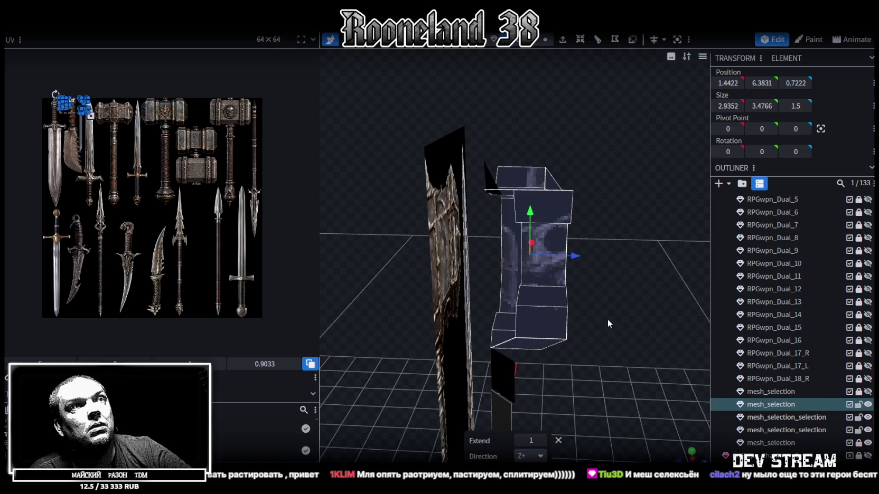
left_click_drag(608, 319, 593, 214)
left_click_drag(550, 98, 632, 266)
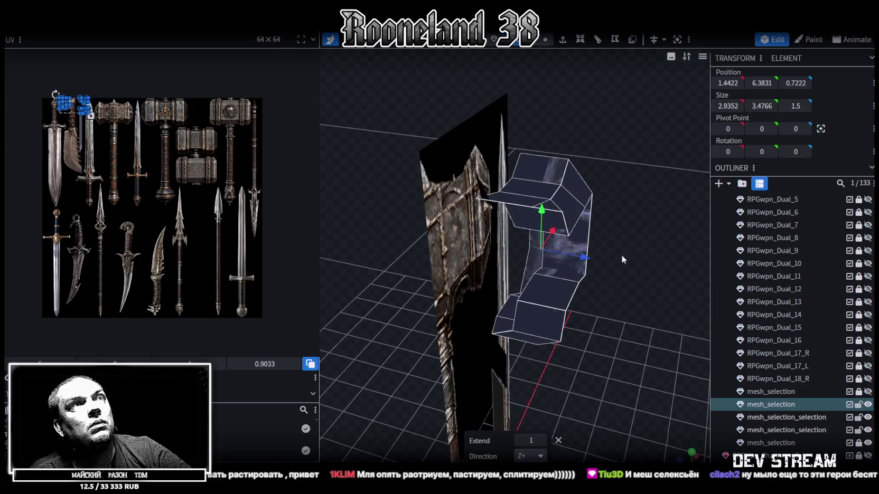
left_click(561, 224)
mouse_move(604, 305)
left_mouse_down()
mouse_move(666, 300)
mouse_move(632, 263)
mouse_move(572, 249)
left_mouse_up()
left_click(569, 229)
left_click(587, 238)
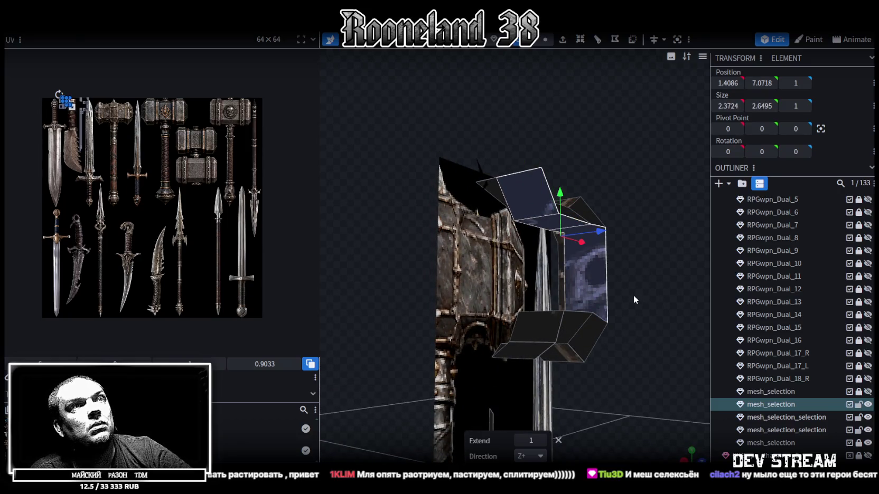
left_click_drag(633, 293, 629, 324)
left_click(568, 281, "shift")
left_click(550, 314, "shift")
Orbit out to view the whole extruded hammer, then switch to the Chrome window.
mouse_move(527, 336)
left_mouse_down()
mouse_move(644, 367)
mouse_move(566, 341)
mouse_move(524, 292)
mouse_move(420, 300)
mouse_move(388, 317)
mouse_move(425, 318)
mouse_move(394, 325)
mouse_move(401, 340)
mouse_move(430, 337)
left_mouse_up()
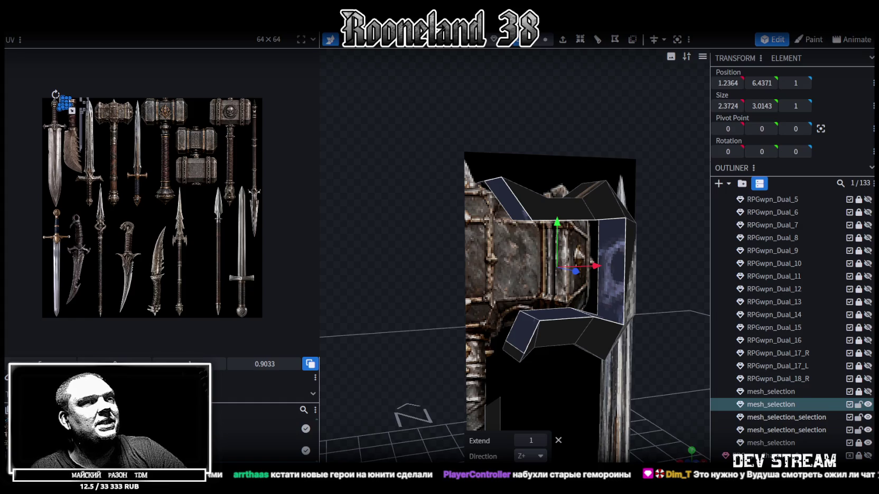
mouse_move(438, 296)
left_mouse_down()
mouse_move(399, 296)
mouse_move(418, 304)
left_mouse_up()
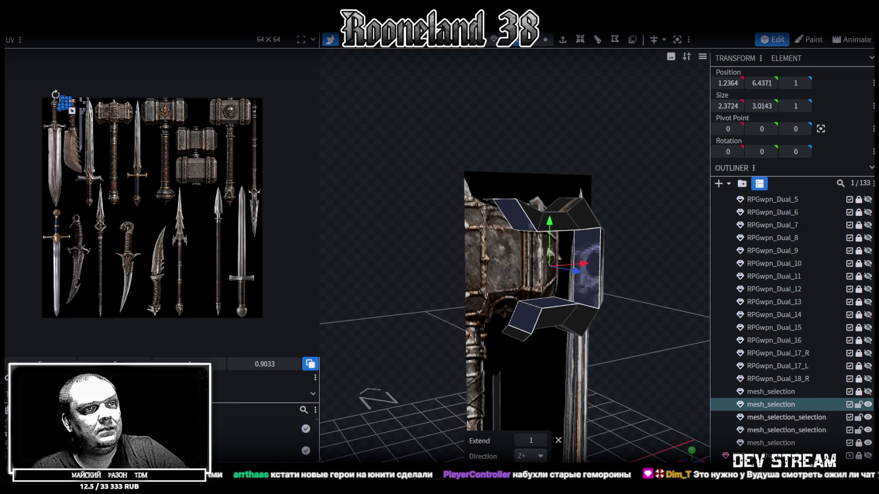
key("alt+Tab")
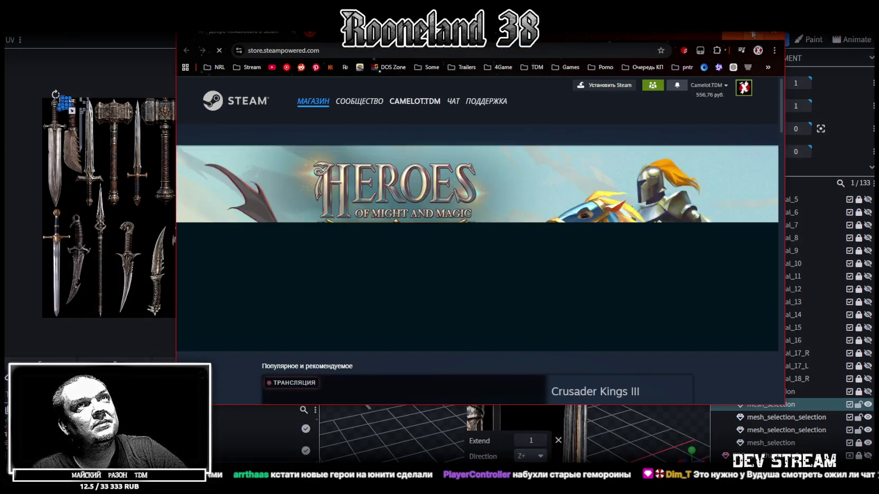
left_click(753, 34)
scroll(583, 223, "down", 2)
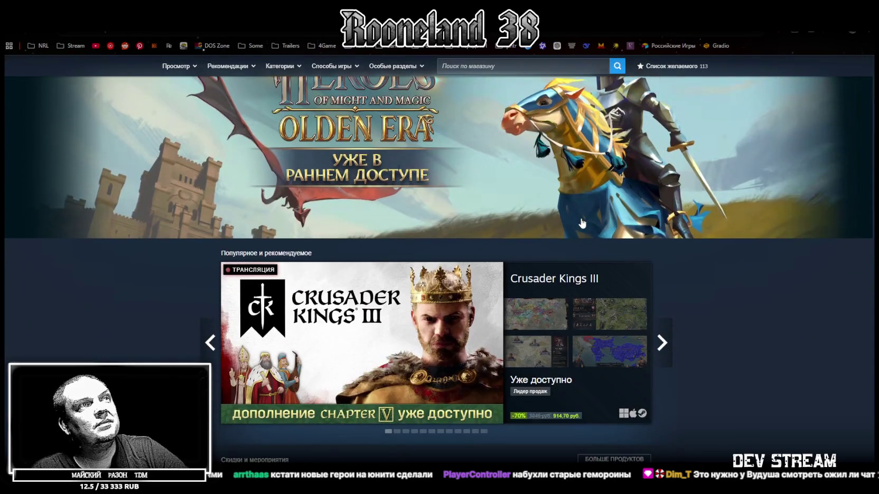
scroll(583, 224, "down", 2)
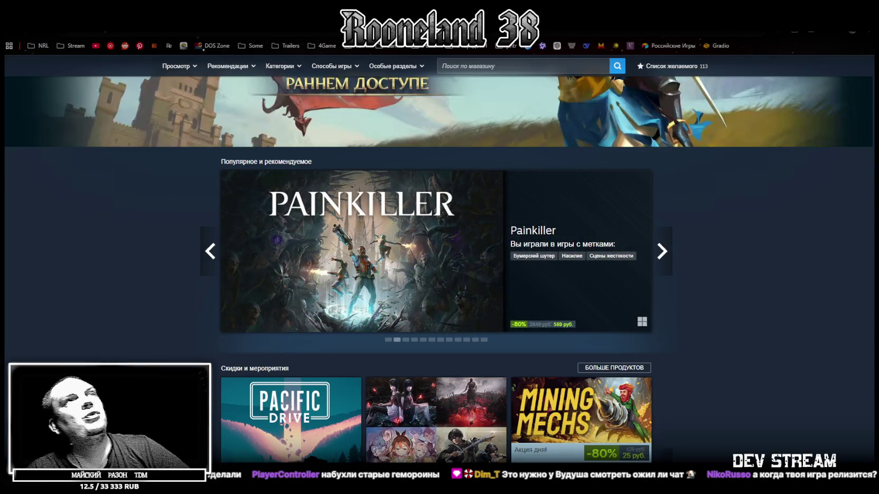
key("alt+Tab")
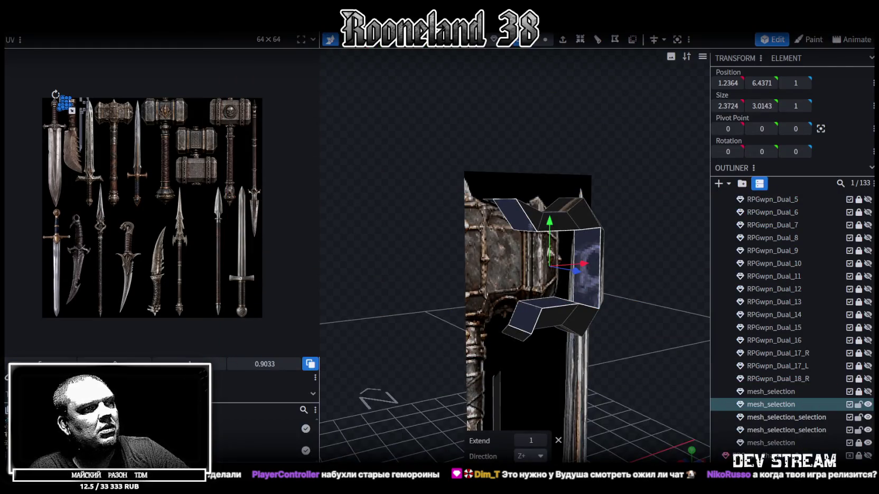
key("alt+Tab")
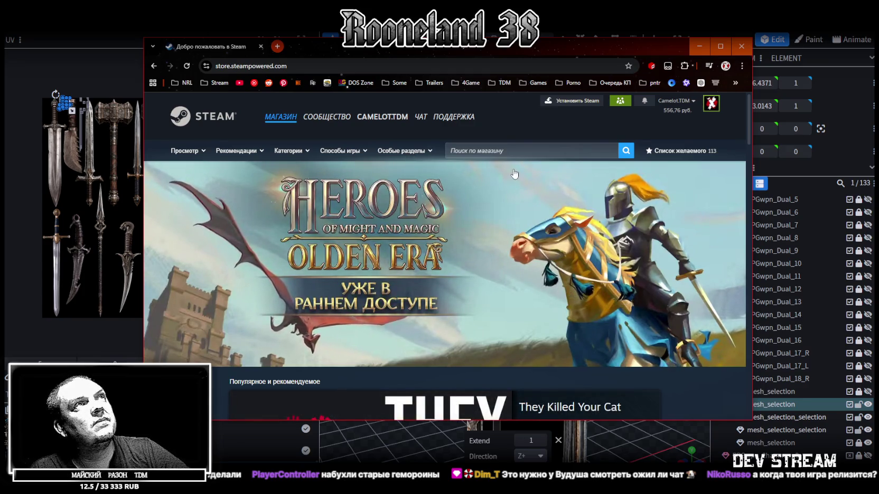
left_click(368, 66)
type("https://store.steampowered.com/app/3813920/Koloboke_Sickness_Simulator_Demo/")
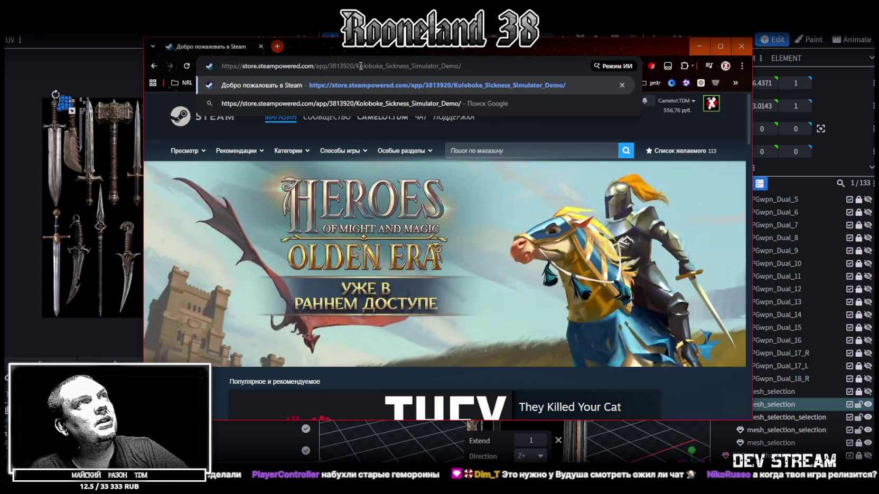
Copy the game name from the link and search Steam to open Koloboke: Sickness Simulator.
left_click_drag(355, 66, 442, 66)
key("ctrl+c")
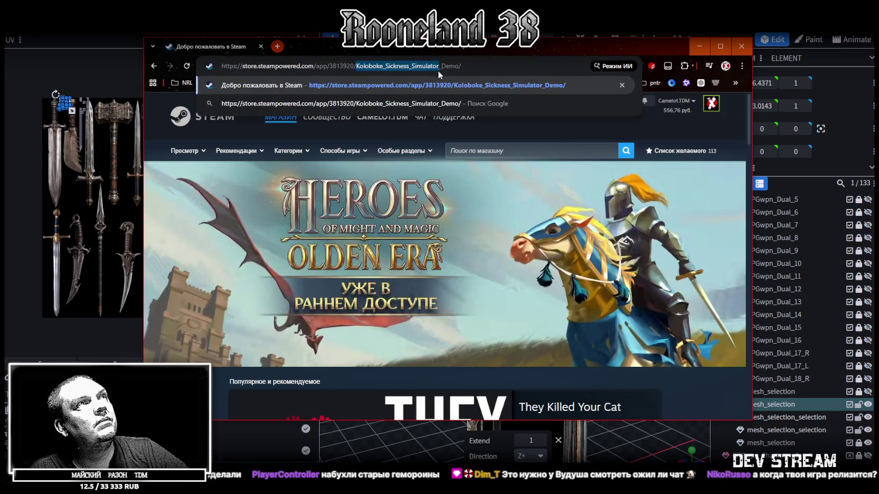
left_click(487, 151)
key("ctrl+v")
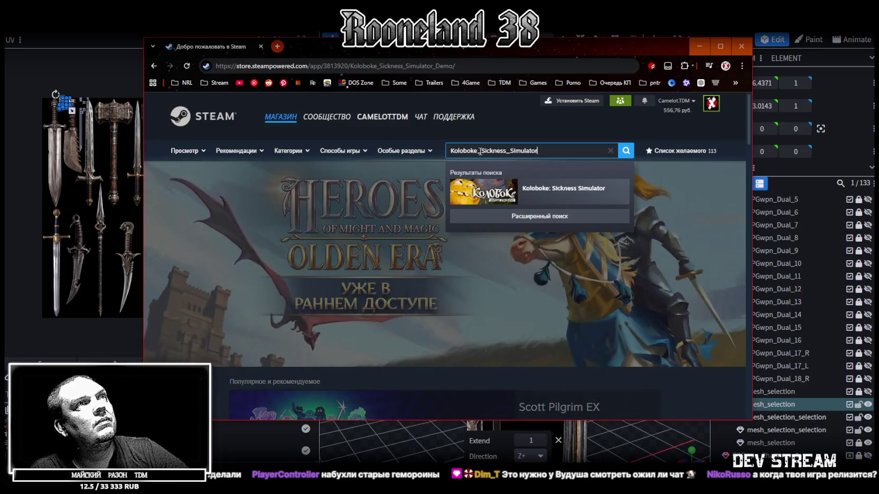
left_click(530, 189)
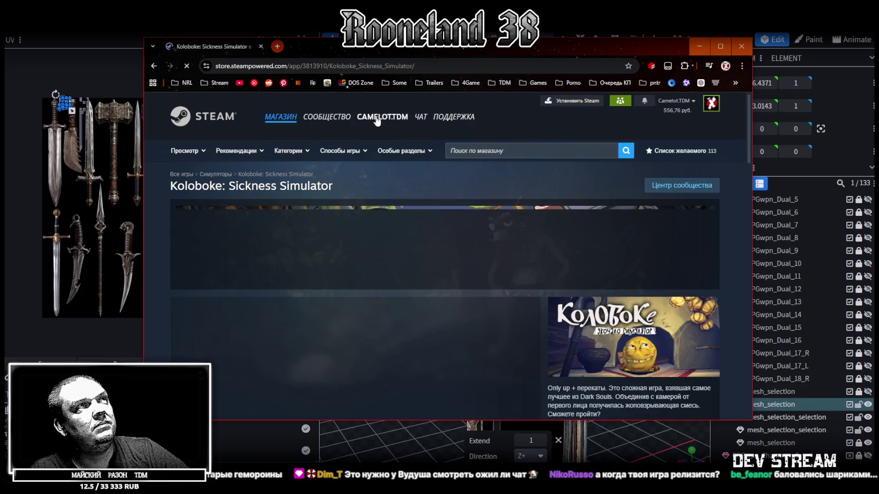
Maximize the browser, scroll through the store page, and unmute the trailer.
left_click(316, 66)
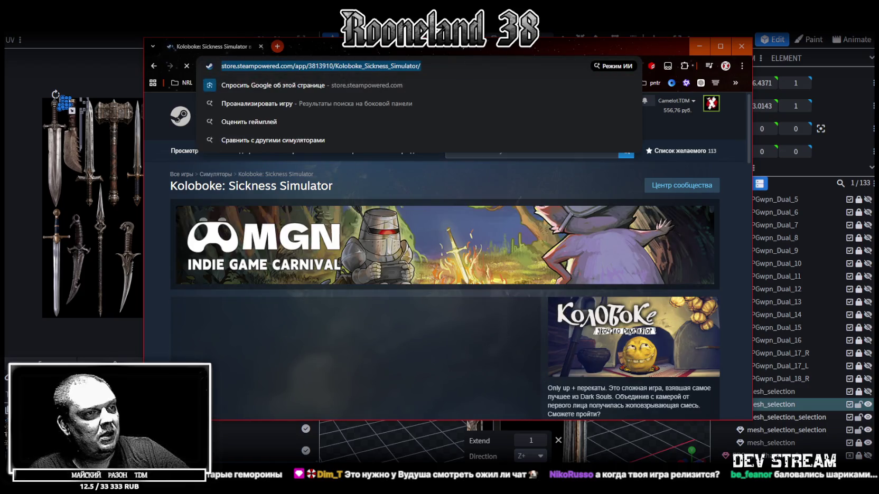
scroll(448, 248, "down", 3)
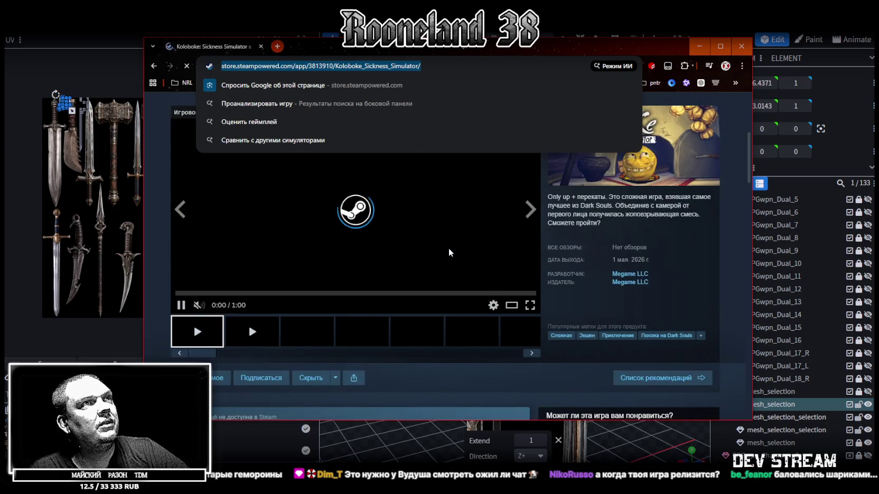
key("Escape")
key("super+Up")
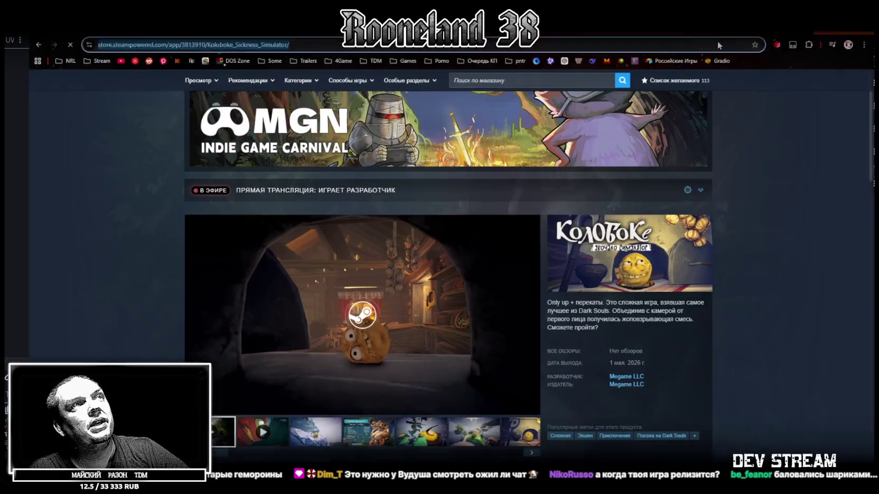
scroll(446, 270, "down", 2)
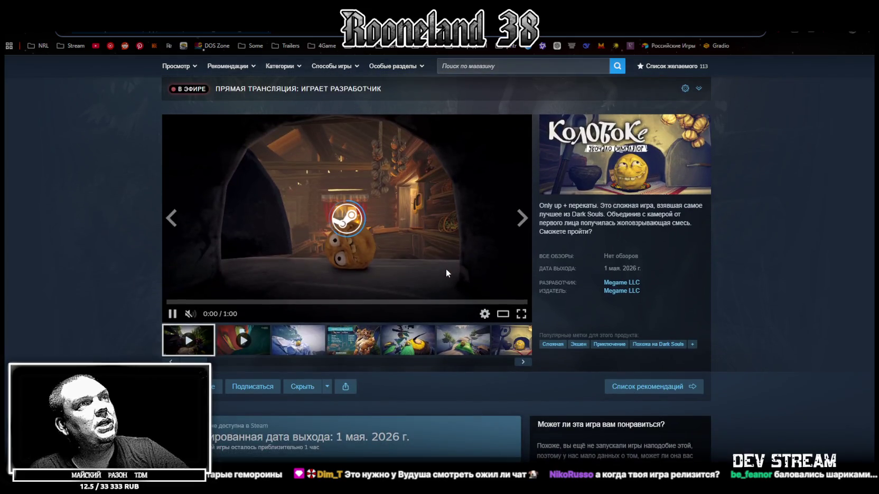
scroll(445, 270, "down", 3)
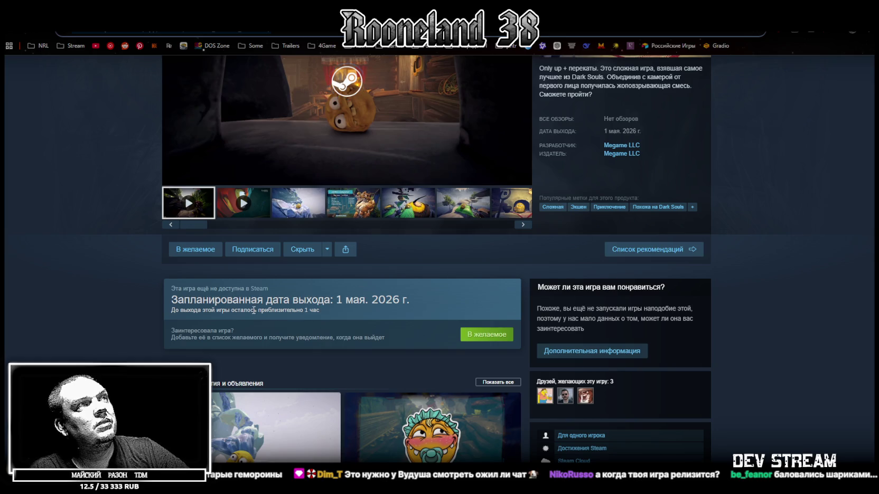
left_click_drag(254, 311, 327, 309)
scroll(403, 296, "up", 5)
scroll(245, 348, "down", 1)
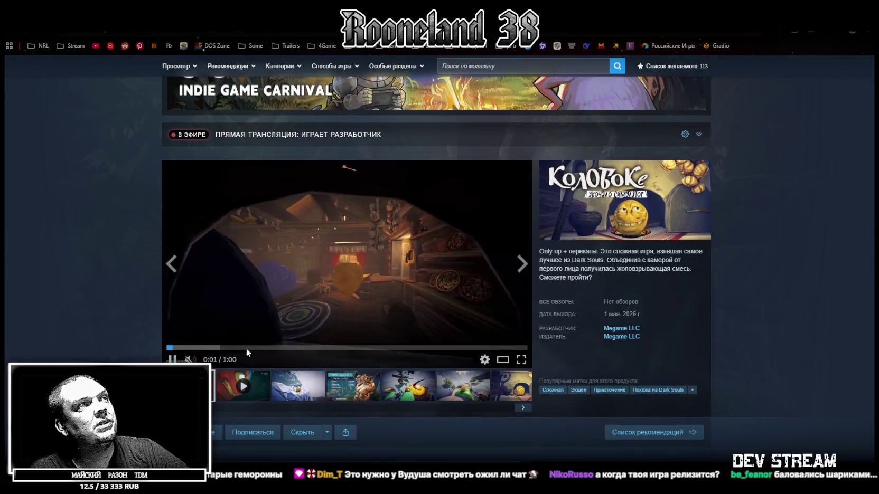
left_click(189, 360)
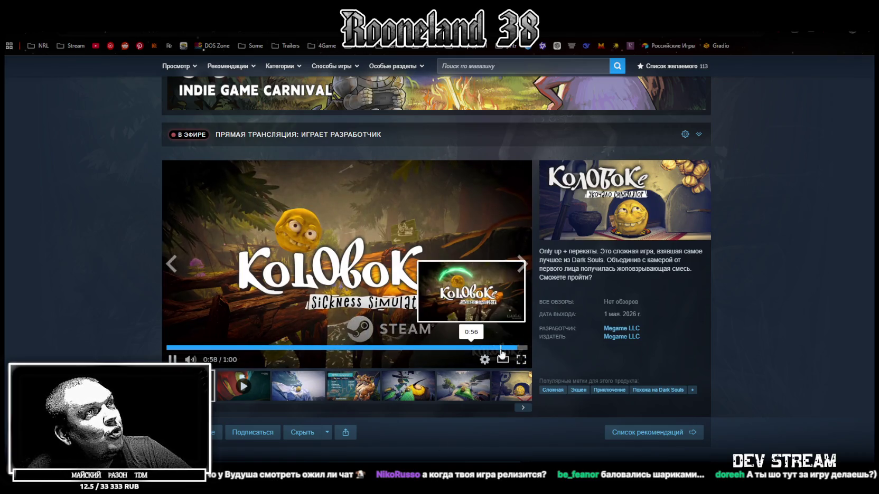
Pause the Koloboke trailer at 0:56 and restore the browser window from full screen.
left_click(501, 348)
left_click(392, 290)
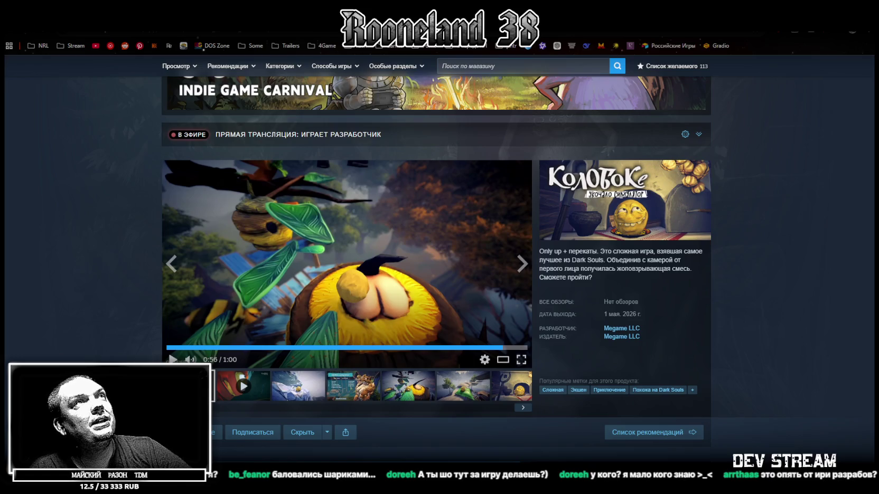
left_click(847, 31)
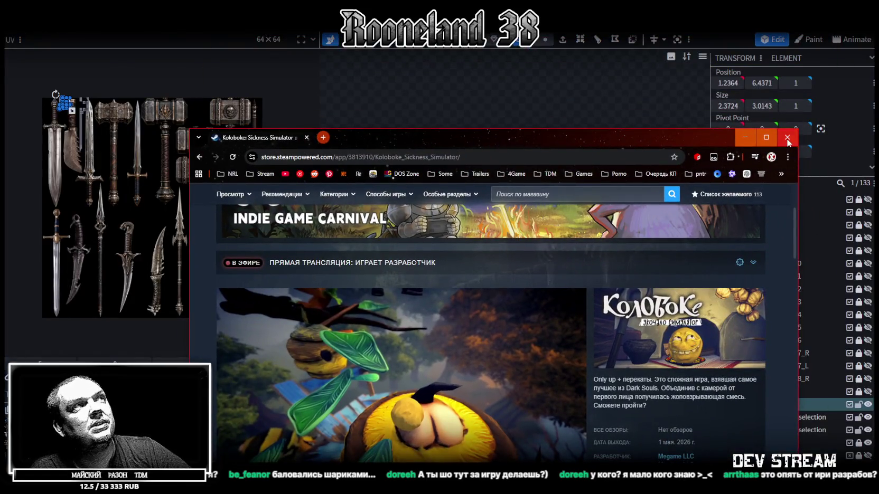
Close the store browser window and switch to the Unity editor.
left_click(786, 138)
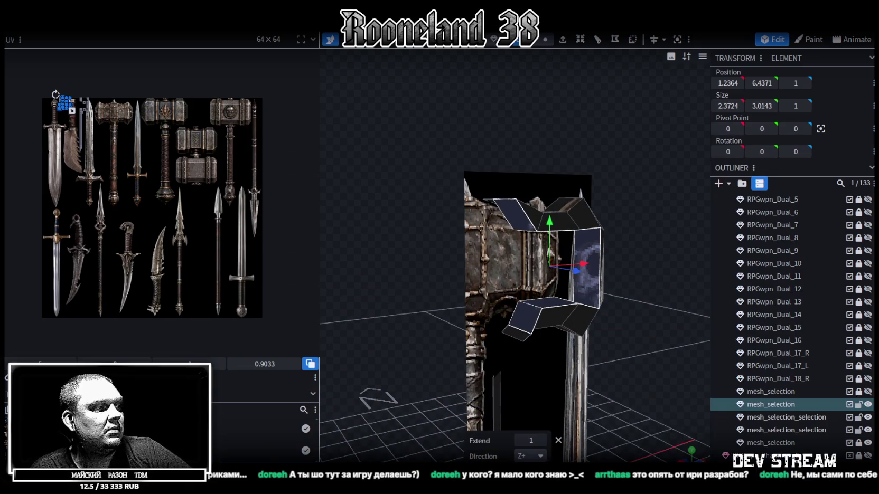
key("alt+Tab")
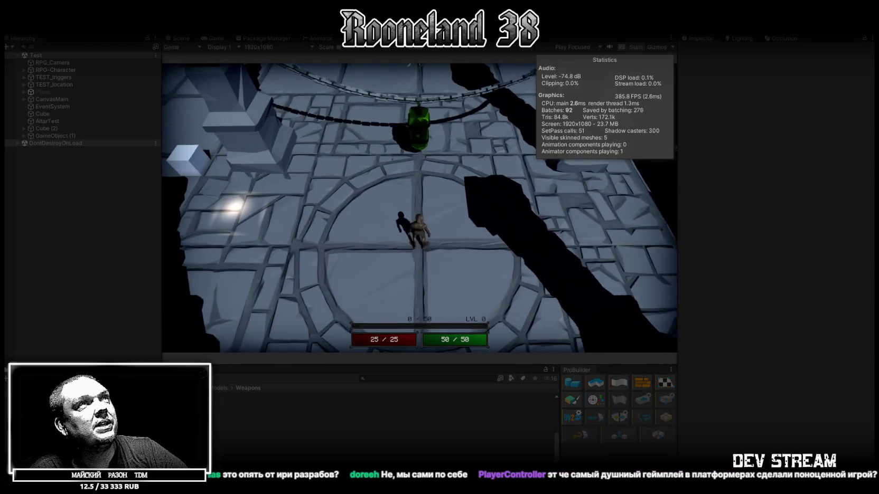
Maximize the Game view and walk the knight south, west, east and north while attacking.
key("shift+space")
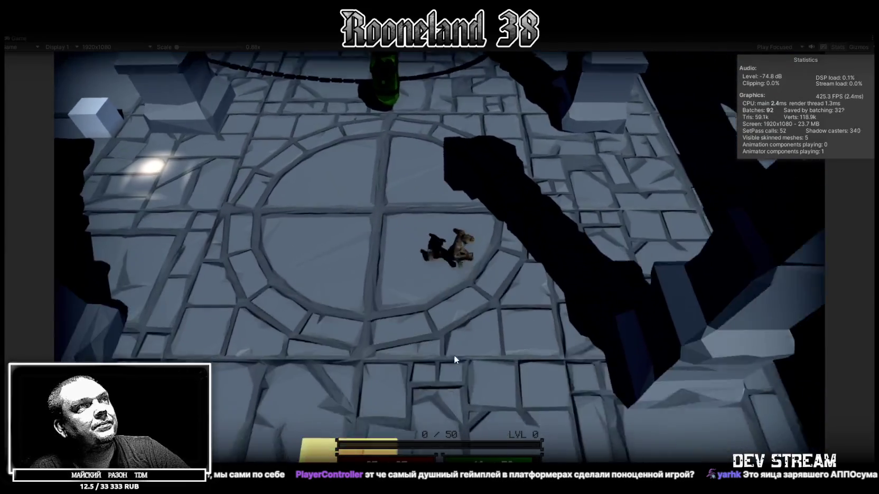
key("s")
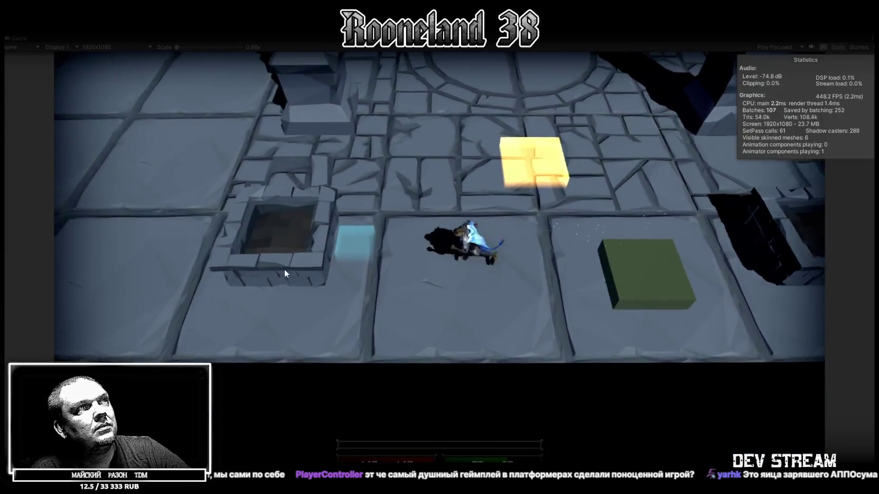
key("a")
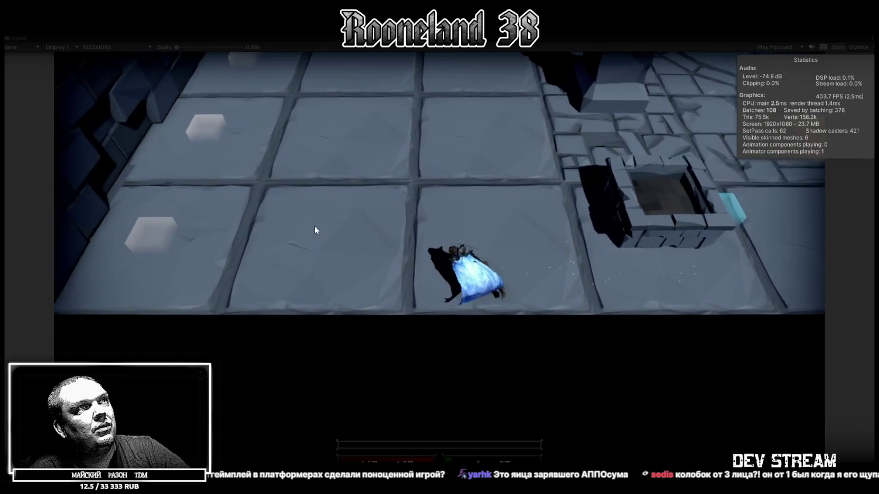
key("a")
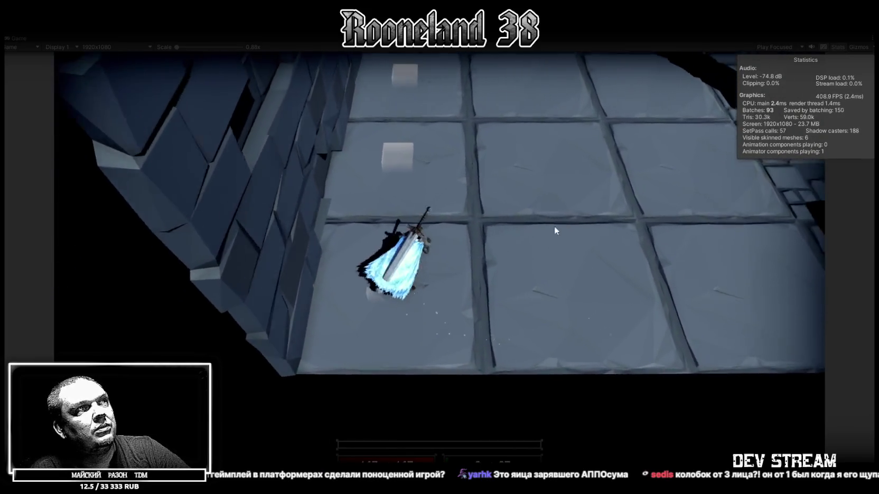
key("d")
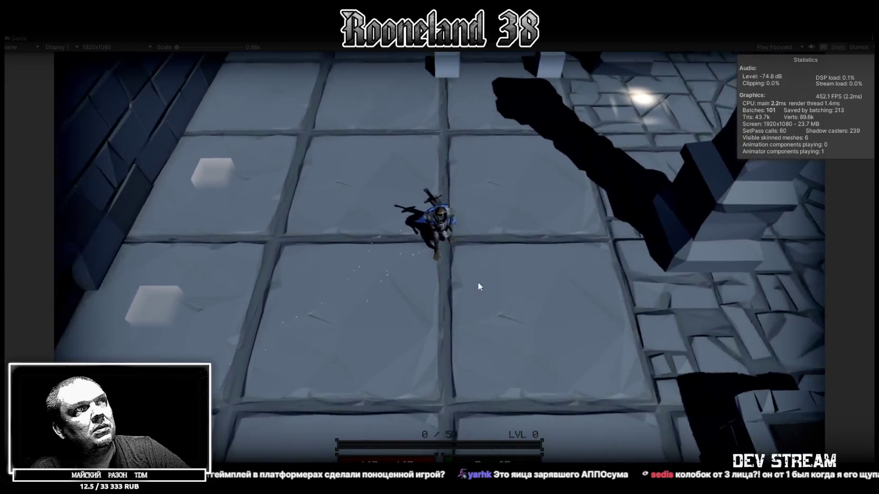
key("w")
key("d")
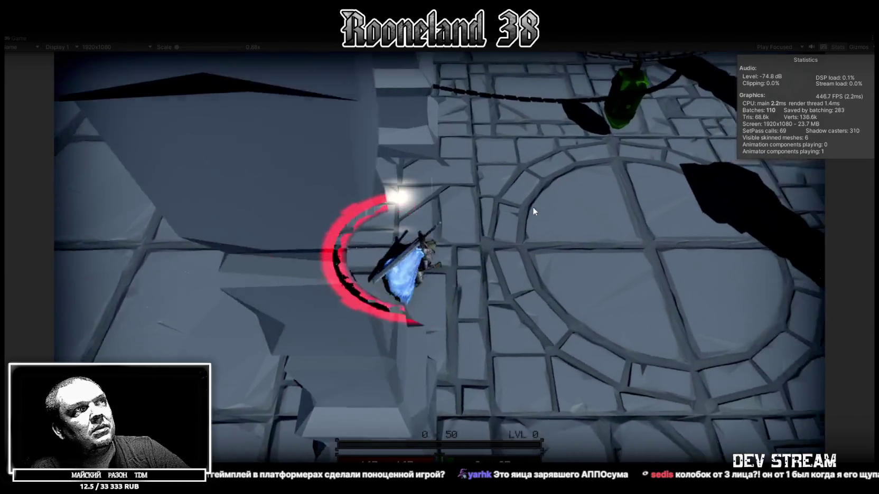
key("w")
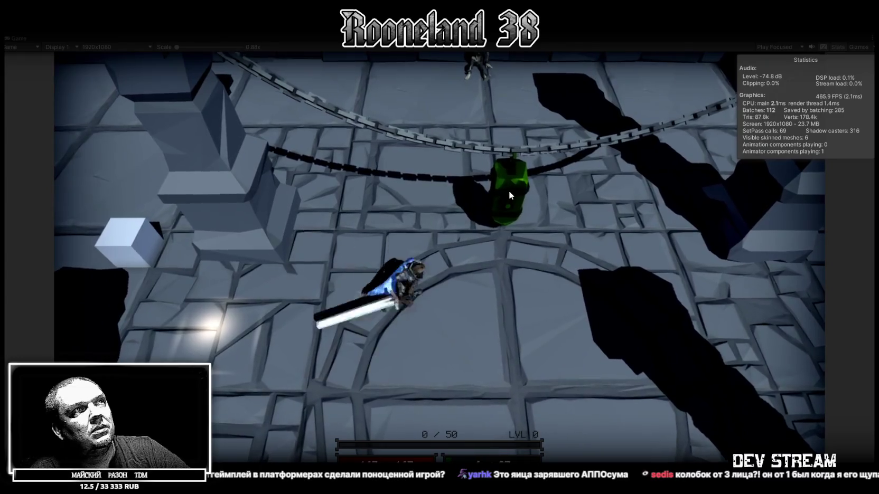
key("w")
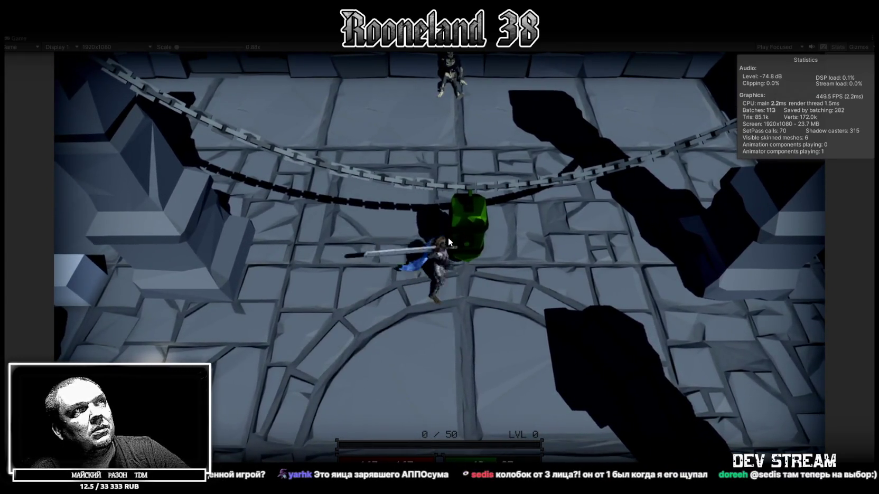
Dash and slash around the green lantern, cross the circular floor, then restore the layout.
key("d")
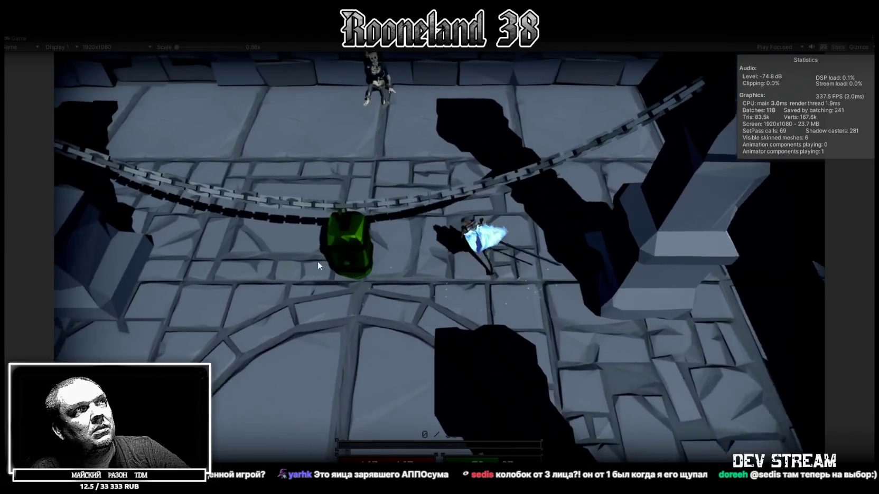
key("s")
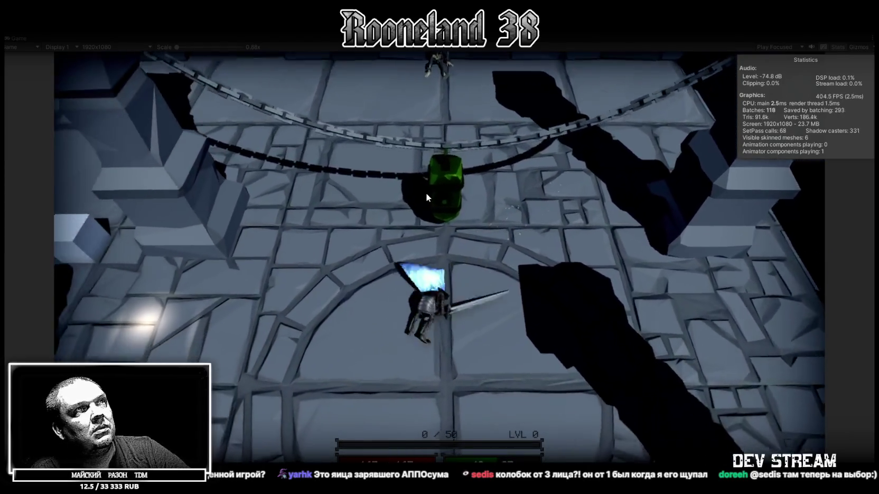
key("w")
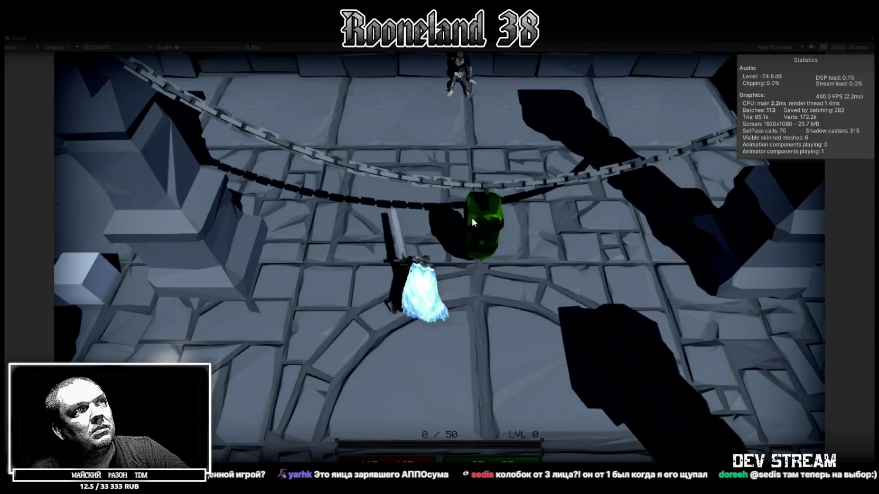
key("d")
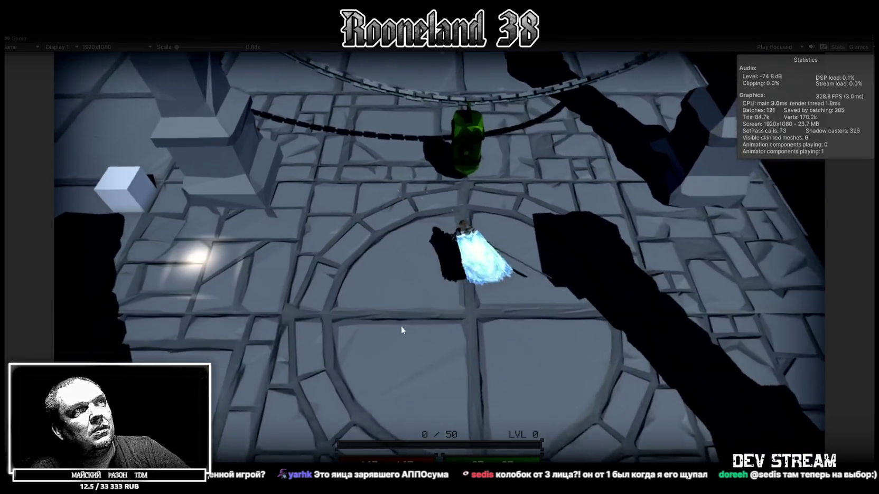
key("s")
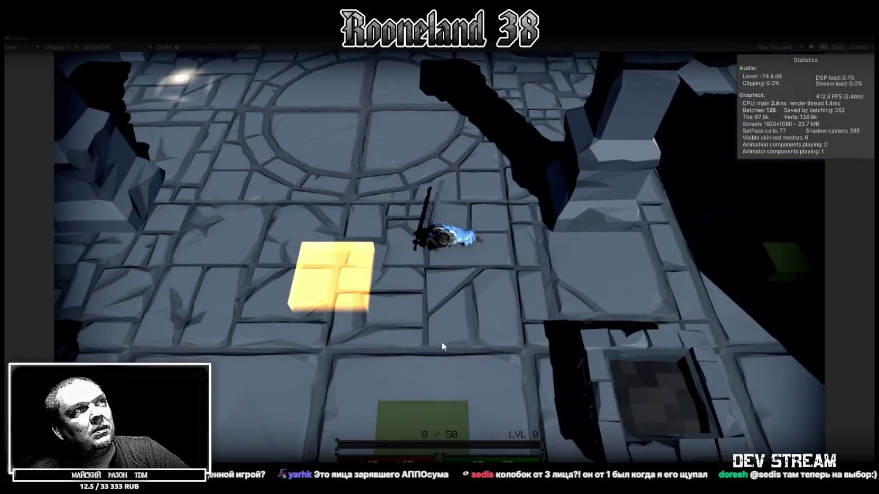
key("a")
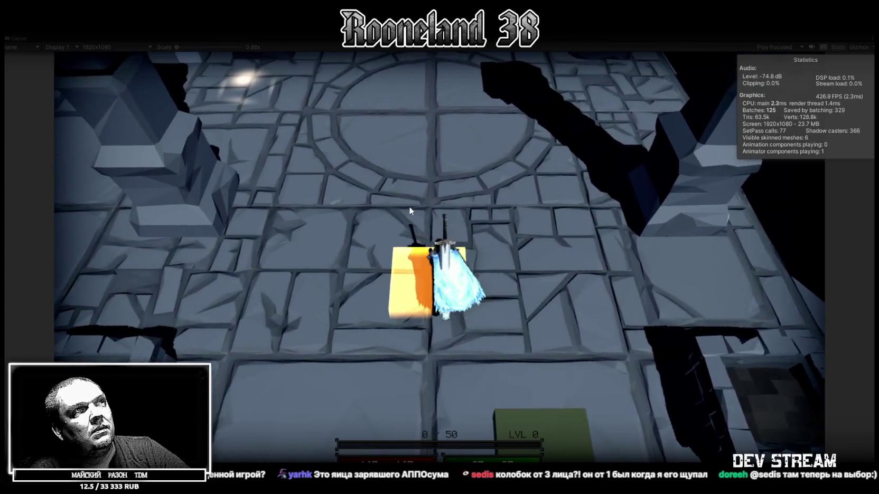
key("w")
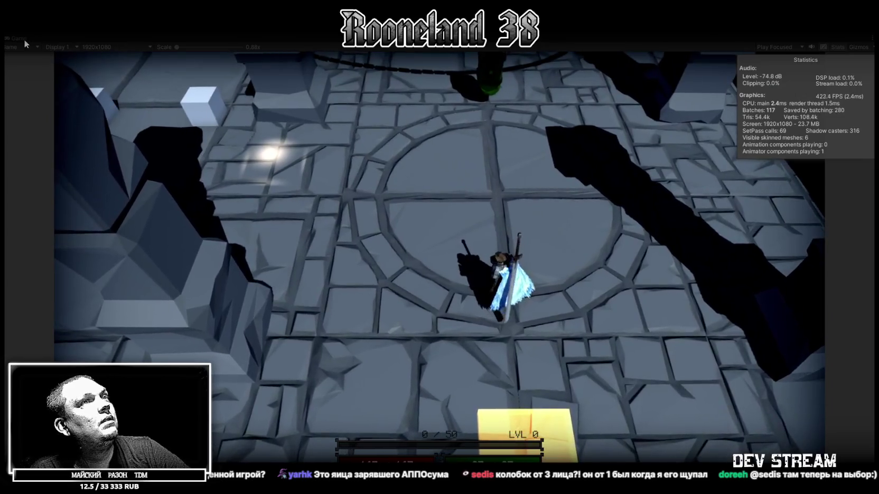
double_click(24, 39)
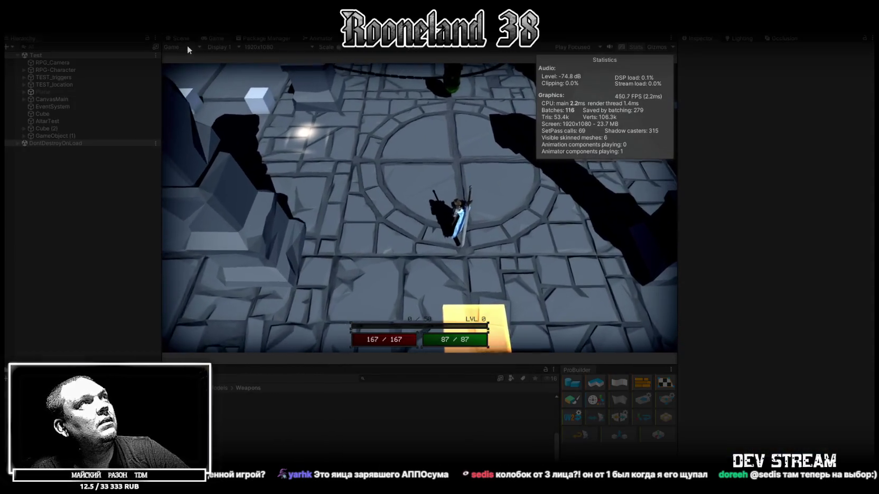
Fly the Scene camera up to the frog knight to inspect it, then stop play mode.
left_click(178, 38)
mouse_move(283, 197)
right_mouse_down()
mouse_move(558, 185)
mouse_move(539, 140)
mouse_move(396, 207)
mouse_move(622, 213)
mouse_move(427, 165)
mouse_move(396, 119)
right_mouse_up()
key("w")
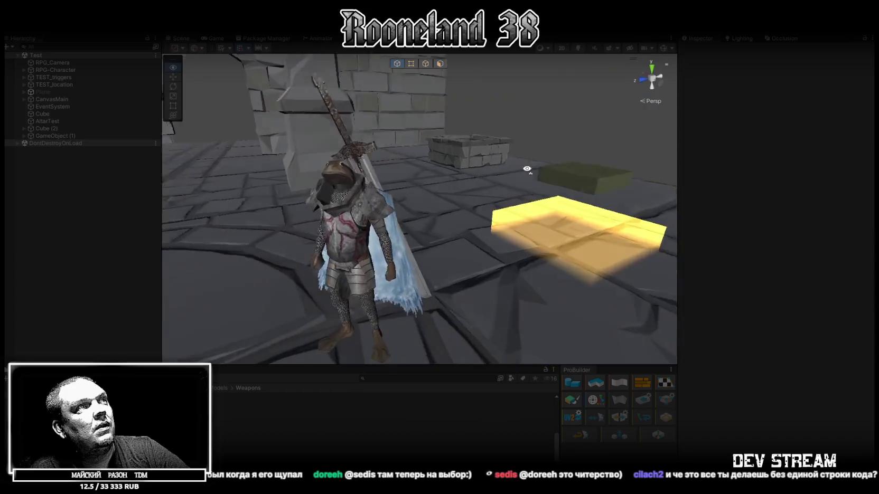
right_click_drag(396, 119, 536, 175)
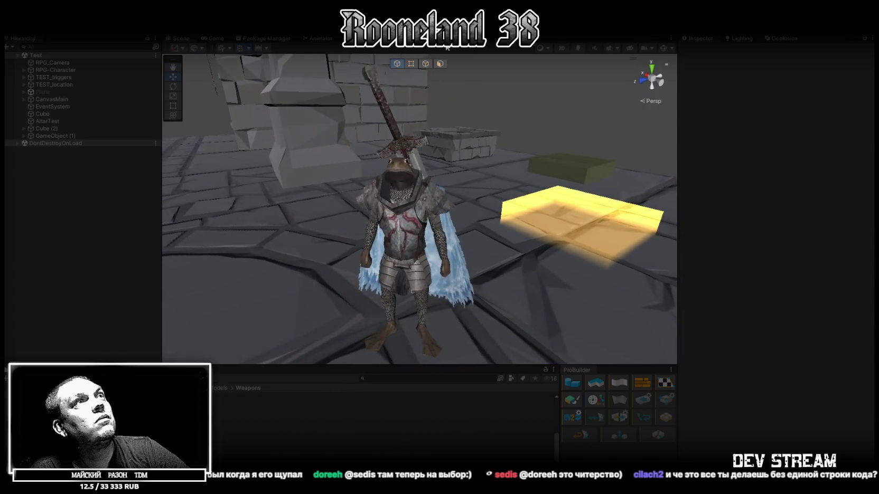
left_click(443, 24)
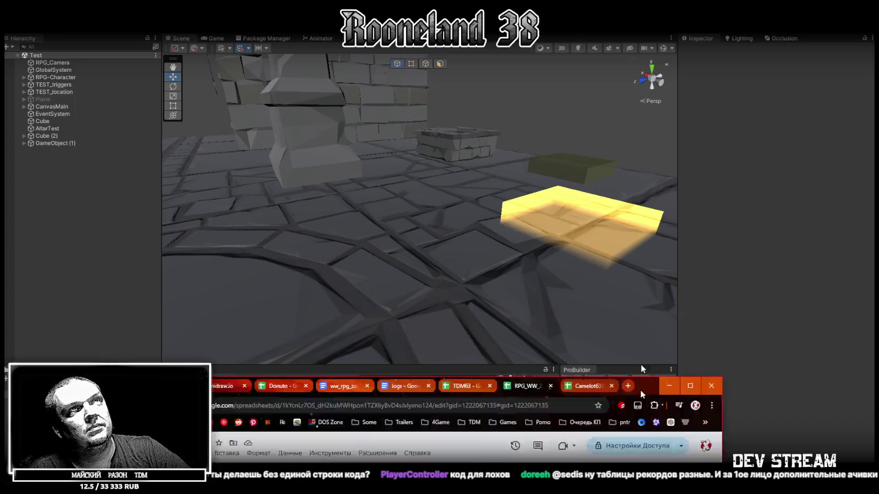
Open the RPG_WW_ZAVOZ spreadsheet and view the COUNTIFS formula in cell A2.
left_click(640, 429)
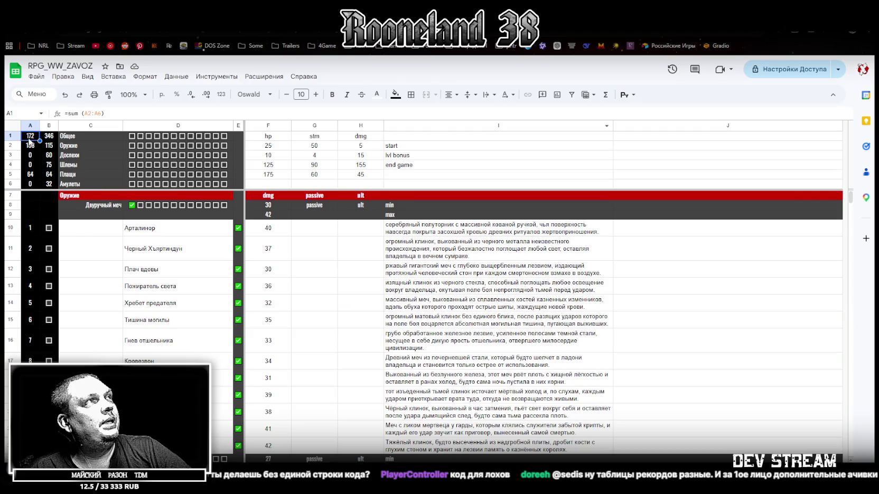
left_click(31, 146)
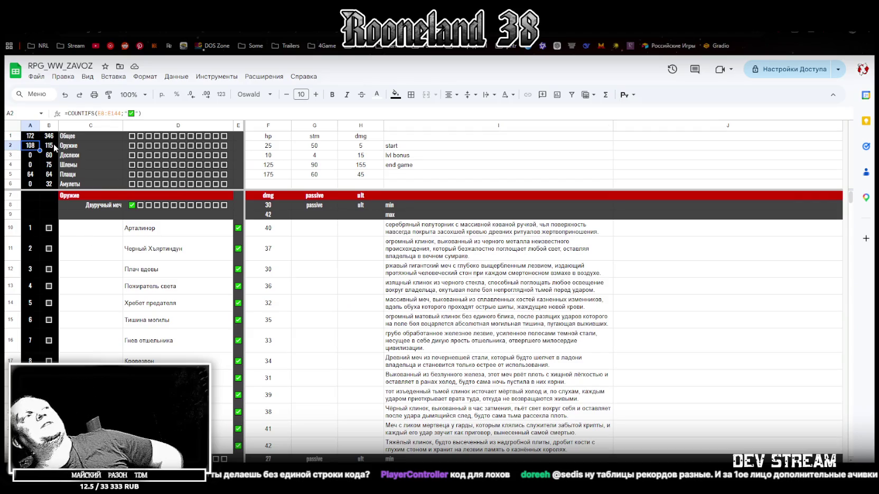
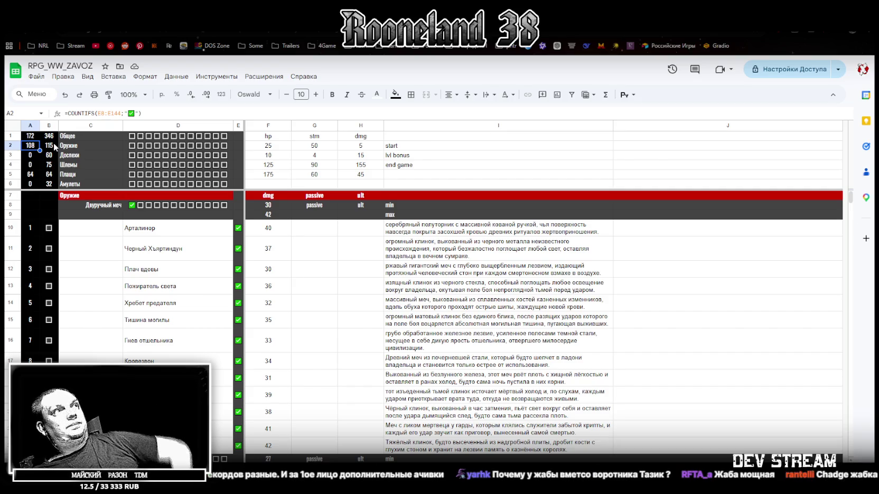
Alt+Tab from the Google Sheets weapon table, past Unity, to the Blockbench hammer project.
key("alt+Tab")
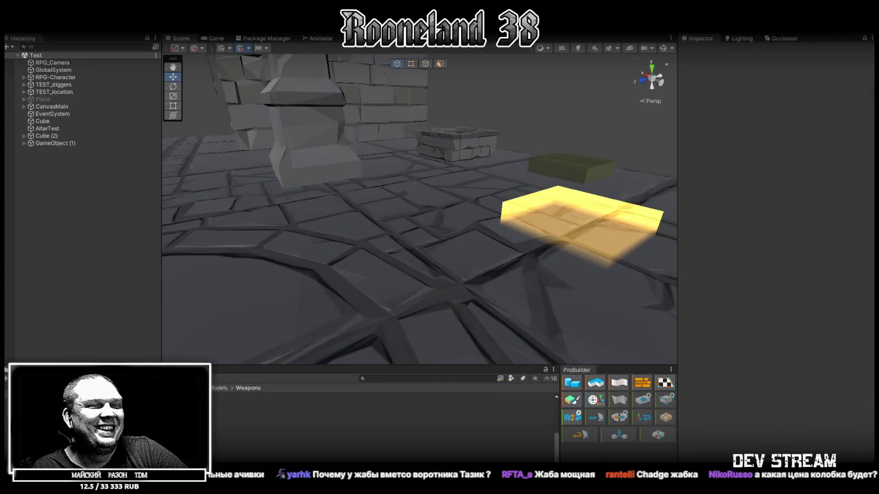
key("alt+Tab")
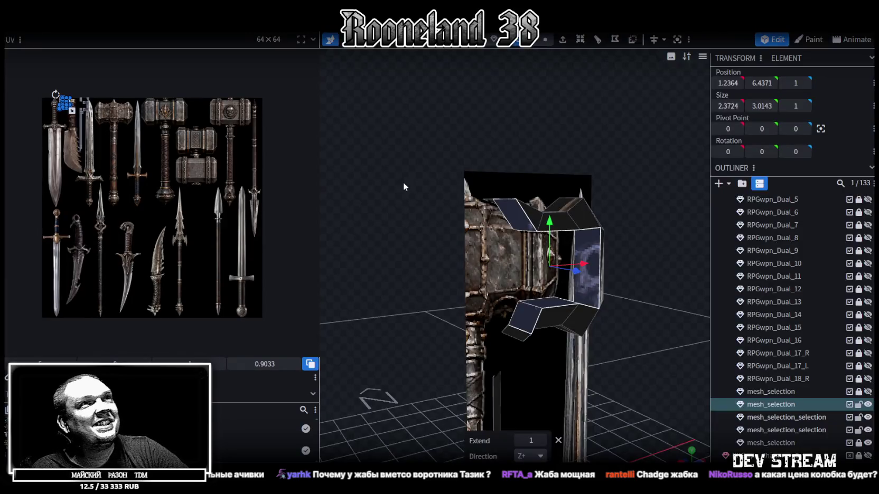
Hide the three mesh_selection work-in-progress meshes in the Outliner.
left_click_drag(609, 202, 764, 318)
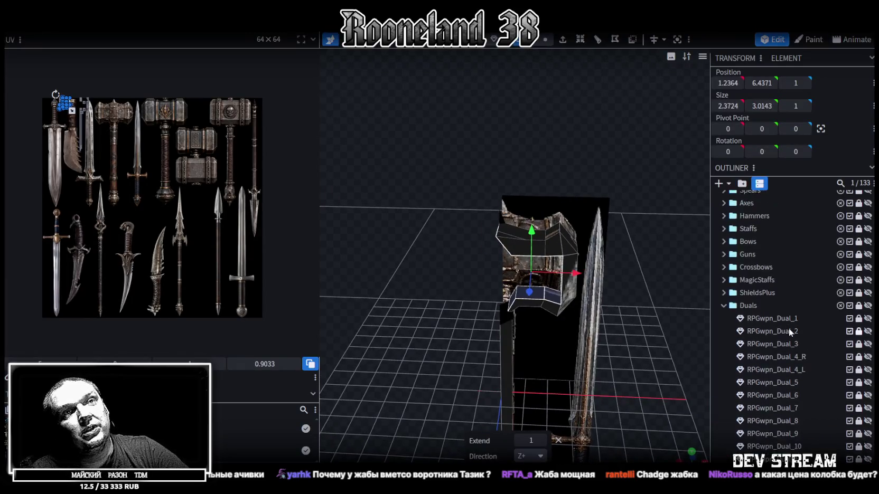
left_click(868, 405)
left_click(867, 430)
left_click(868, 444)
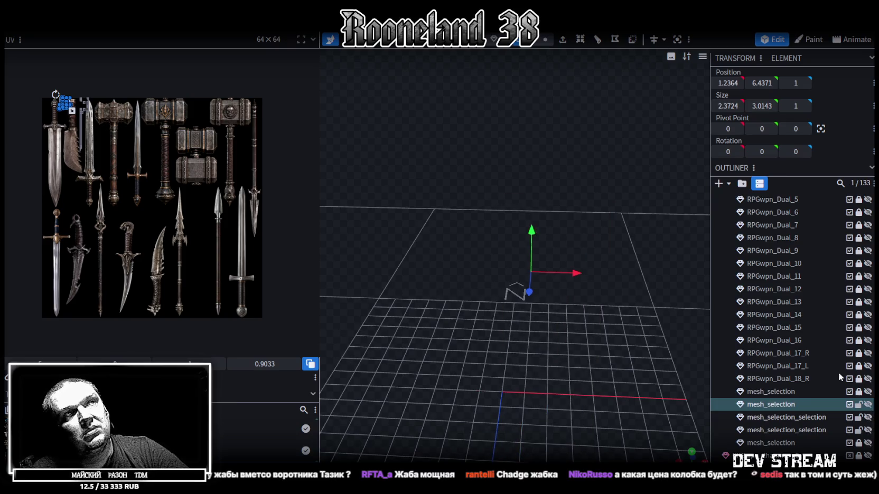
Preview and re-hide the RPGwpn_Dual_1, Dual_4_R and Dual_6 weapon models.
scroll(827, 299, "up", 5)
scroll(827, 300, "up", 1)
scroll(827, 300, "down", 3)
left_click(868, 214)
mouse_move(579, 332)
left_mouse_down()
mouse_move(530, 192)
mouse_move(588, 287)
mouse_move(648, 267)
mouse_move(686, 275)
left_mouse_up()
left_click(868, 214)
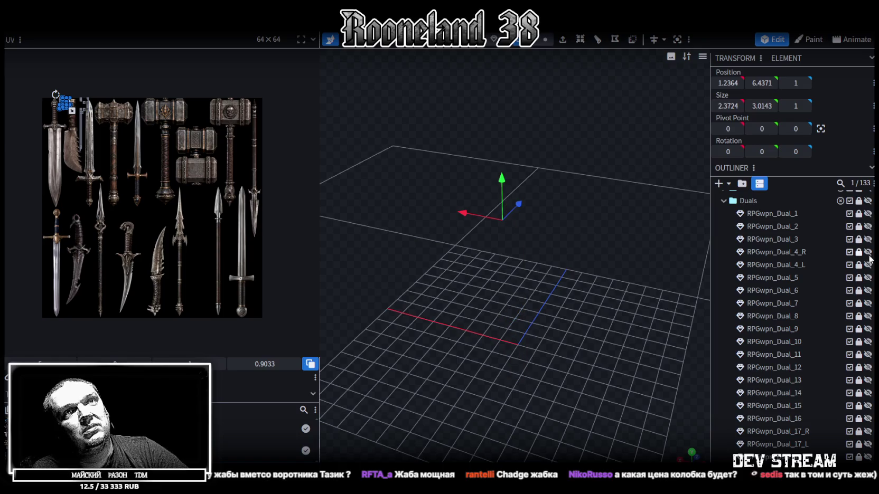
left_click(868, 253)
left_click(868, 252)
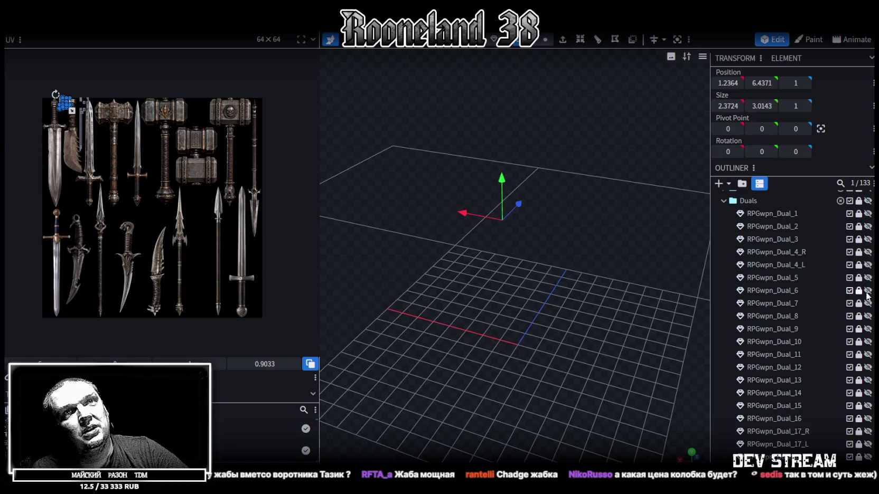
left_click(868, 290)
left_click(868, 291)
Preview the RPGwpn_2axe_2 and 2axe_3 axes, then collapse Axes and expand Swords.
scroll(751, 247, "up", 3)
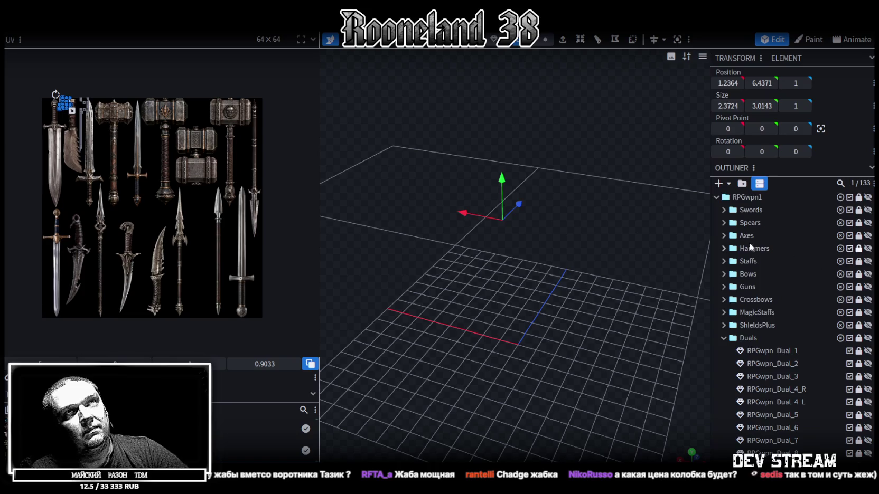
left_click(722, 235)
left_click(867, 261)
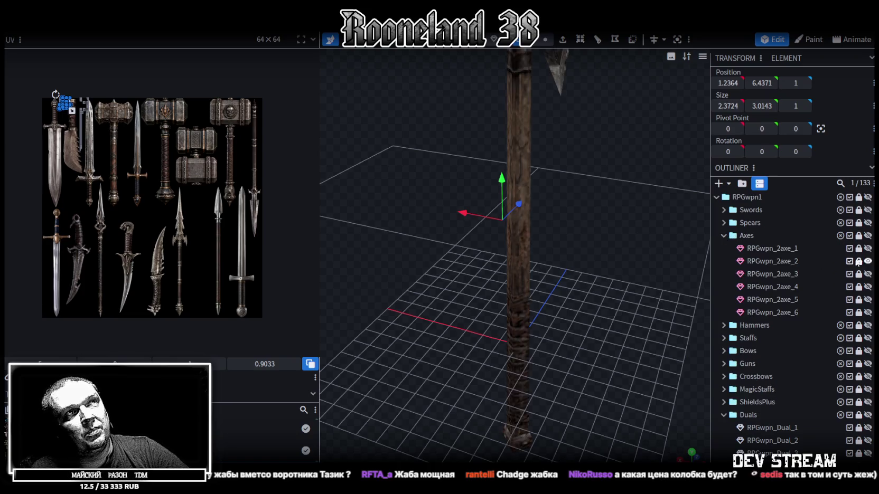
mouse_move(578, 179)
left_mouse_down()
mouse_move(588, 247)
mouse_move(510, 237)
mouse_move(679, 245)
left_mouse_up()
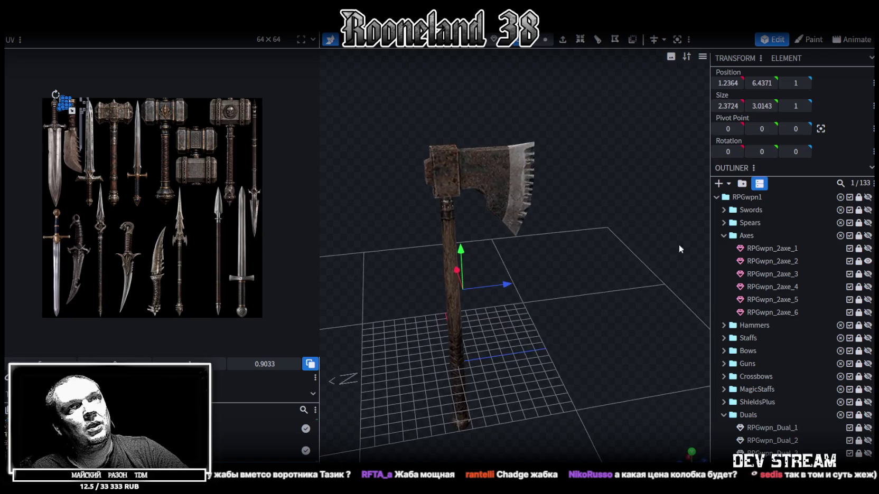
left_click(869, 261)
left_click(869, 273)
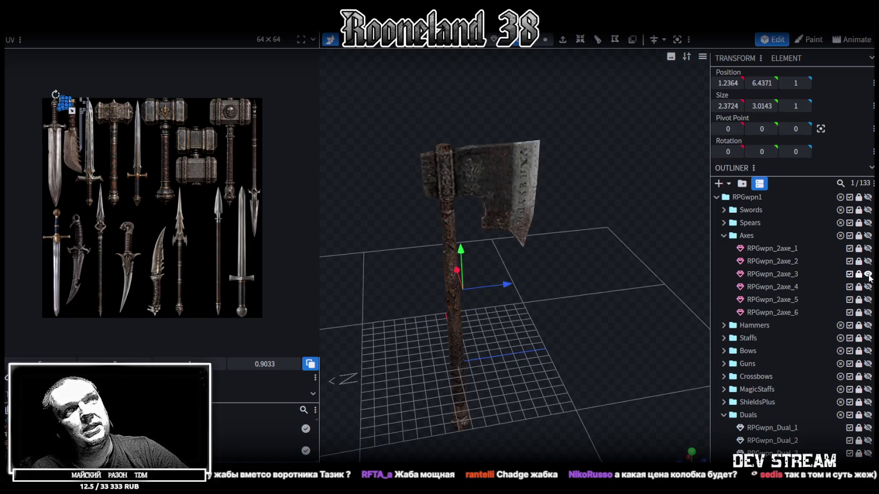
left_click(868, 274)
left_click(724, 236)
left_click(724, 209)
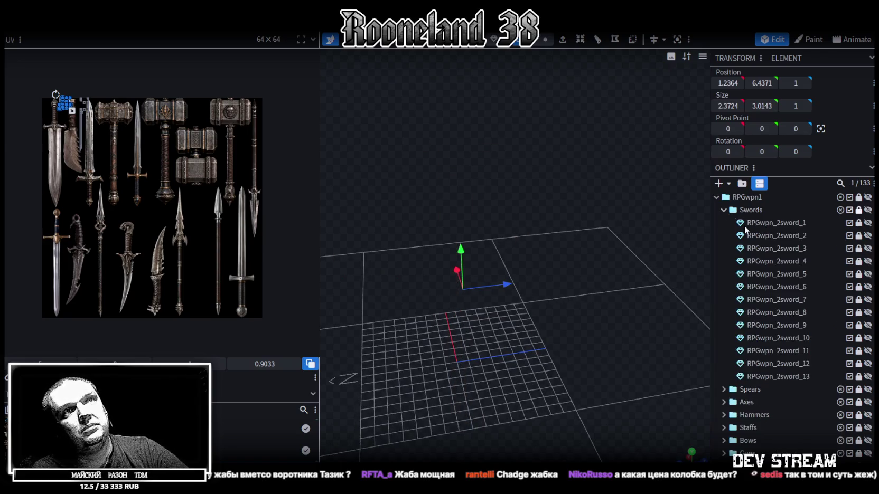
Preview and re-hide the RPGwpn_2sword_11 and 2sword_4 swords, then collapse Swords.
left_click(868, 351)
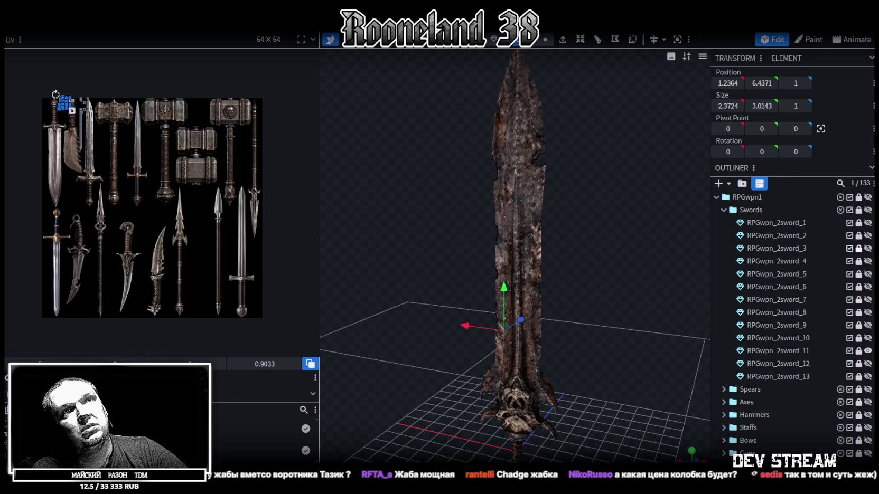
left_click(868, 351)
left_click(867, 260)
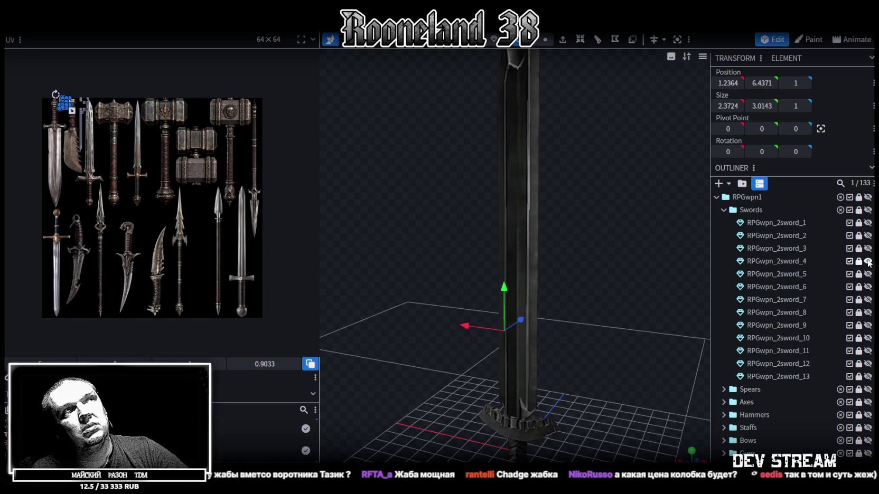
left_click(868, 261)
left_click(723, 209)
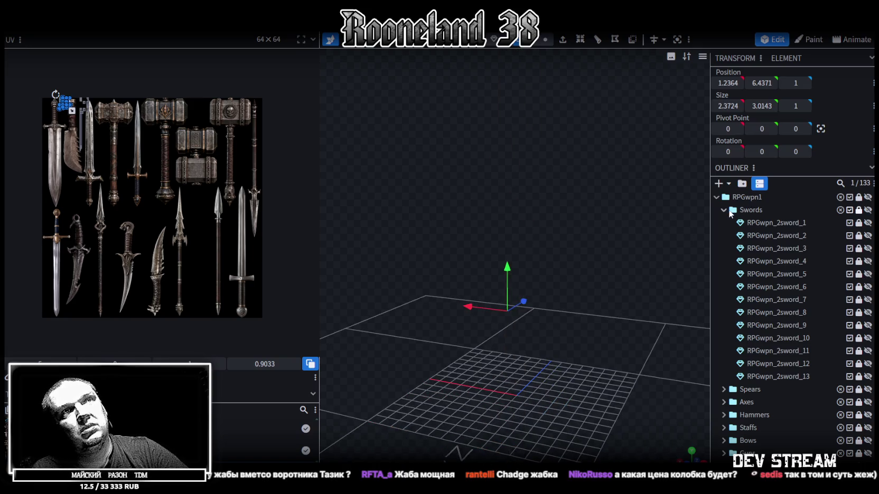
left_click(724, 338)
scroll(737, 317, "down", 4)
scroll(727, 272, "up", 3)
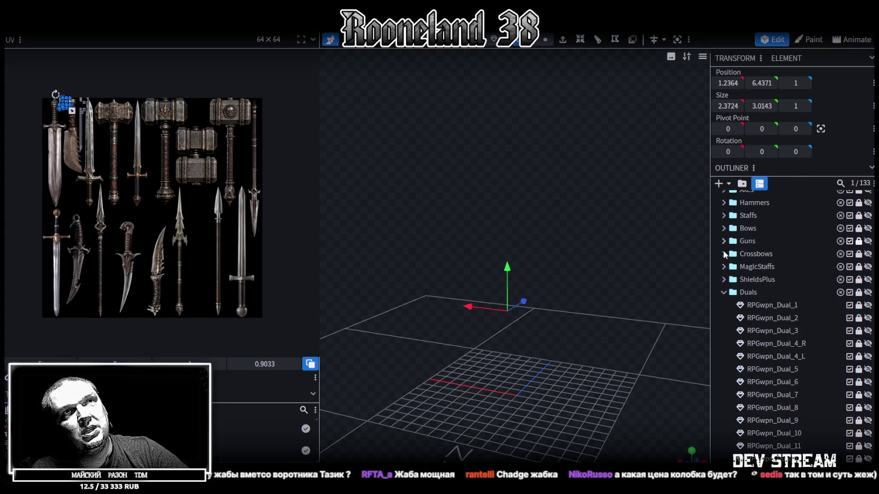
In MagicStaffs, preview and re-hide the 2msice_2, 3msice_3 and 2msice_4 staffs.
left_click(724, 269)
scroll(803, 298, "down", 3)
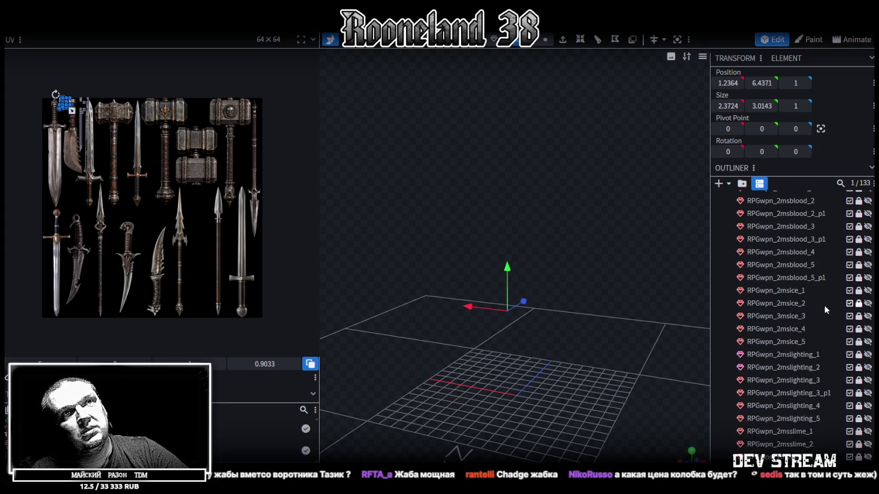
left_click(868, 304)
mouse_move(582, 313)
left_mouse_down()
mouse_move(552, 289)
mouse_move(482, 309)
left_mouse_up()
scroll(546, 300, "up", 3)
left_click_drag(546, 301, 627, 309)
scroll(626, 309, "down", 2)
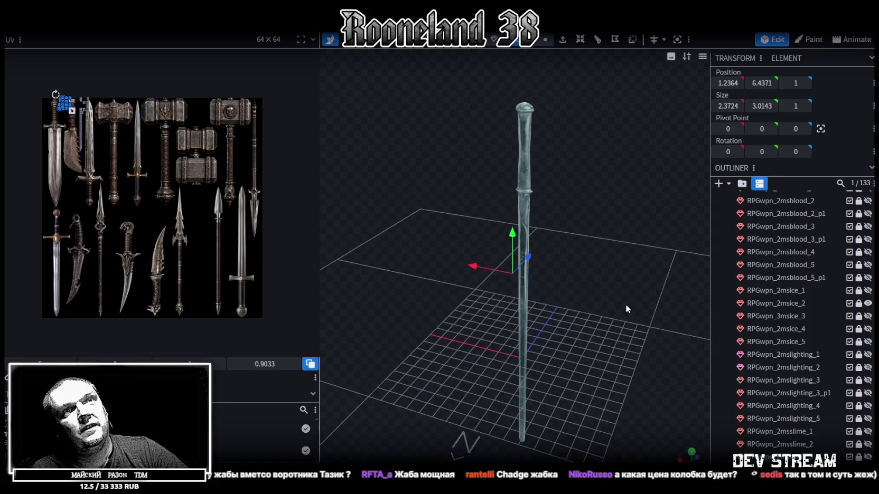
left_click(868, 303)
left_click(868, 316)
left_click_drag(533, 184, 603, 203)
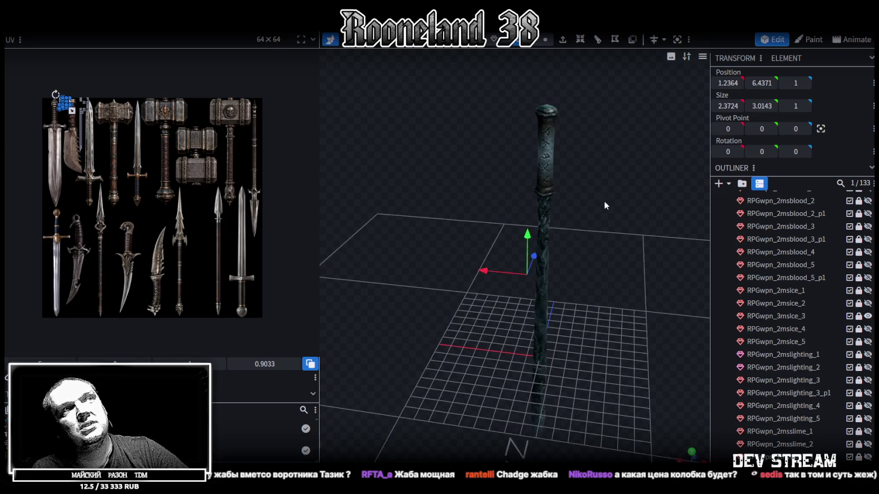
left_click(867, 316)
left_click(868, 329)
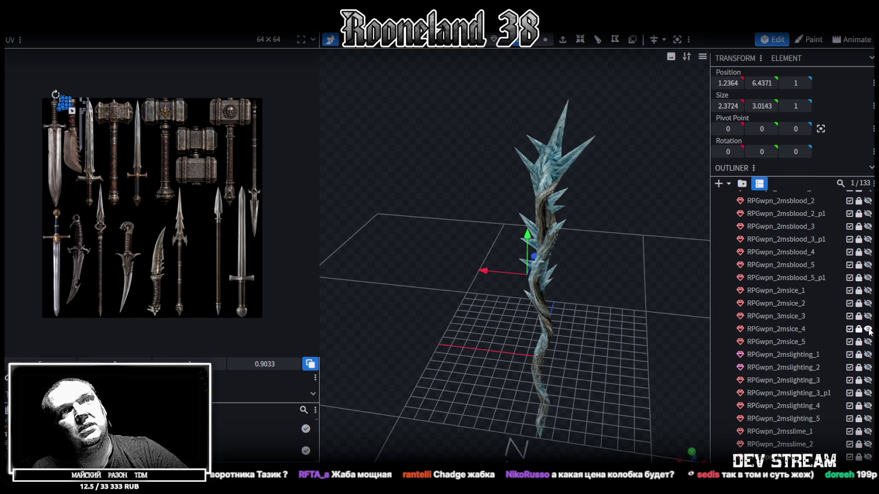
left_click(867, 329)
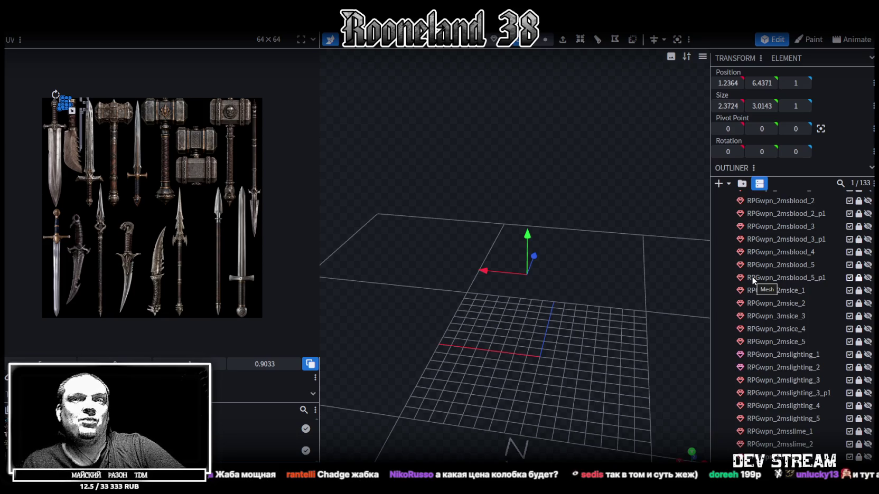
Collapse MagicStaffs and make the mesh_selection hammer mesh visible again.
scroll(765, 278, "up", 1)
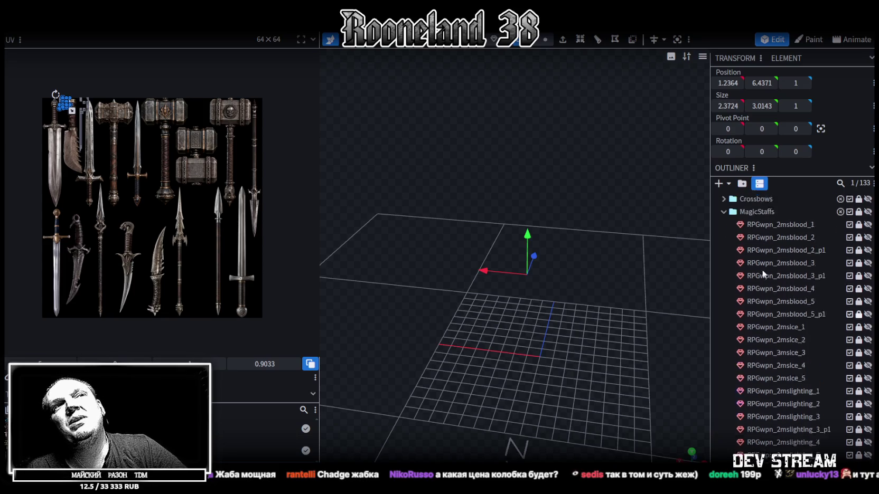
scroll(740, 285, "up", 3)
left_click(724, 313)
scroll(764, 304, "down", 3)
scroll(763, 304, "down", 3)
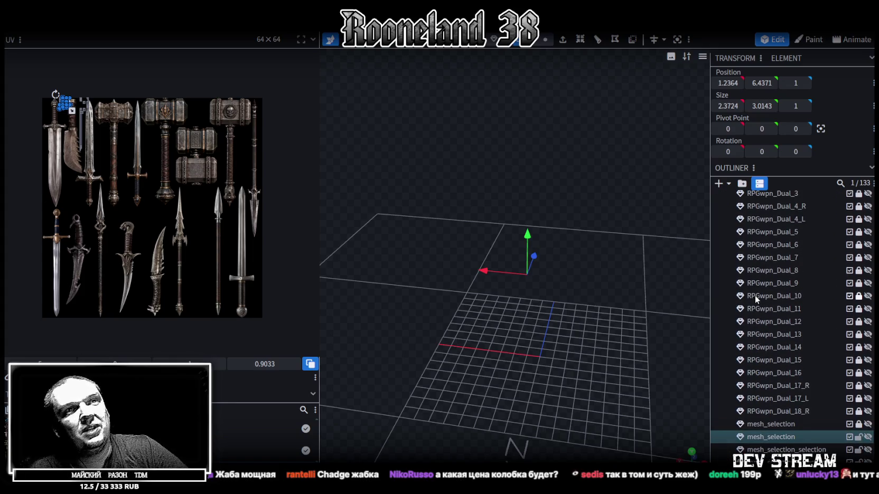
left_click(868, 424)
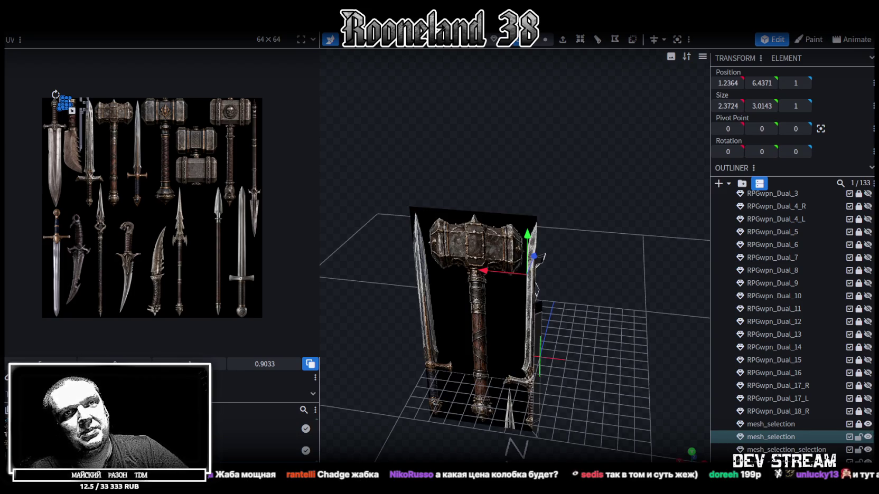
Hide a mesh_selection reference plane and select the collar's upper bent segment.
left_click(868, 425)
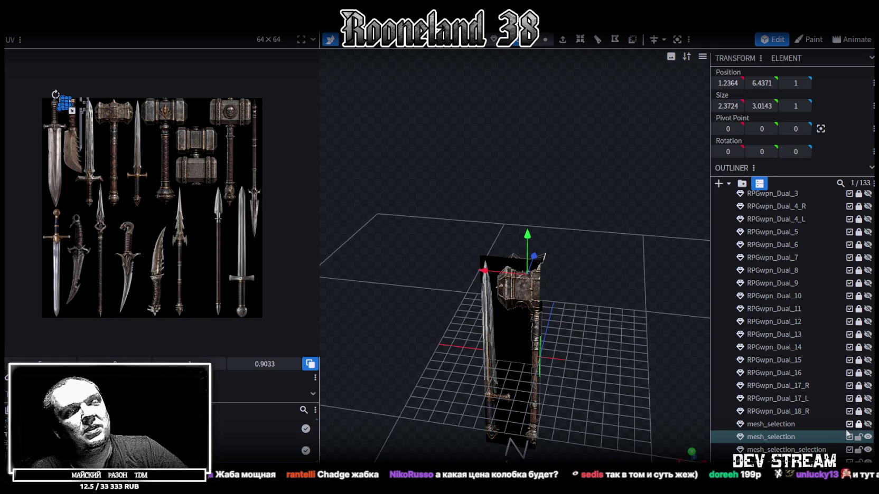
scroll(847, 433, "down", 2)
mouse_move(546, 316)
left_mouse_down()
mouse_move(413, 280)
mouse_move(592, 313)
mouse_move(510, 312)
mouse_move(563, 315)
mouse_move(597, 330)
mouse_move(649, 325)
mouse_move(642, 302)
mouse_move(560, 264)
mouse_move(509, 268)
mouse_move(551, 287)
mouse_move(591, 288)
mouse_move(556, 291)
mouse_move(570, 298)
left_mouse_up()
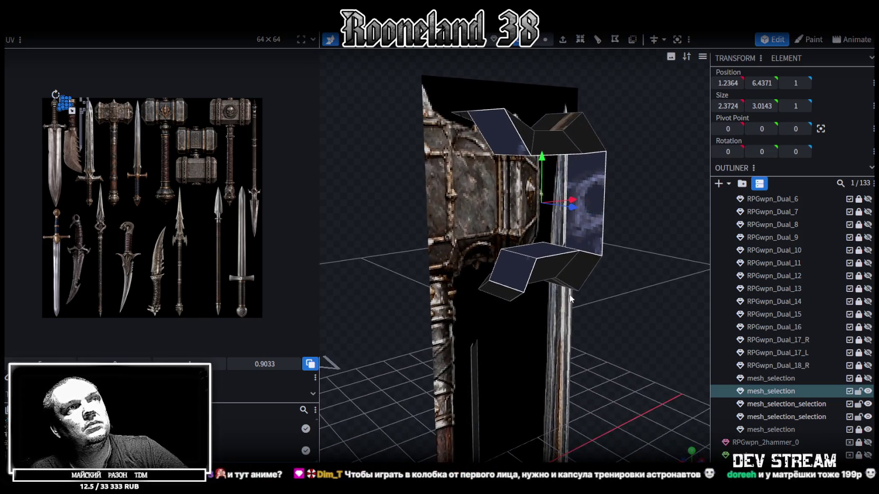
left_click_drag(512, 298, 509, 297)
left_click(511, 296)
mouse_move(652, 283)
left_mouse_down()
mouse_move(605, 302)
mouse_move(664, 305)
mouse_move(642, 286)
mouse_move(648, 277)
mouse_move(570, 316)
mouse_move(405, 289)
mouse_move(517, 220)
mouse_move(615, 115)
mouse_move(641, 175)
mouse_move(623, 181)
left_mouse_up()
left_click(654, 294)
left_click(590, 136)
left_click(586, 133)
left_click_drag(620, 163, 594, 105)
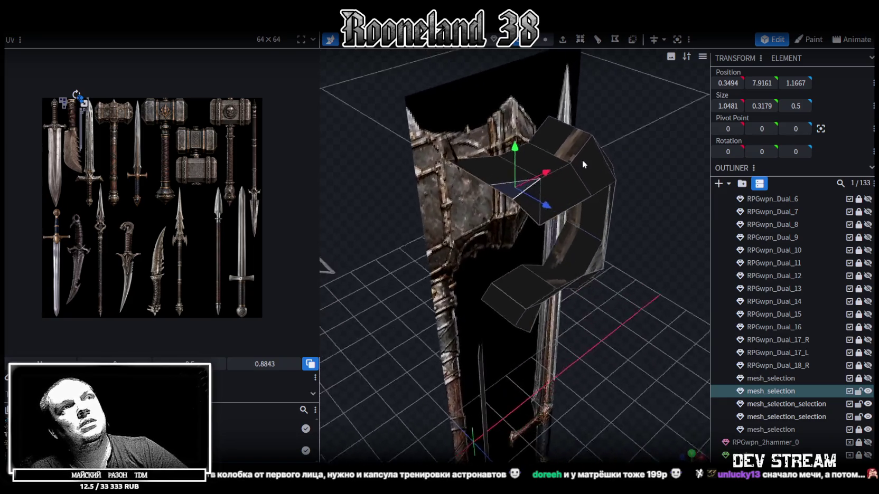
Switch to Vertex selection mode and pick two neighbouring edge vertices for merging.
left_click(545, 39)
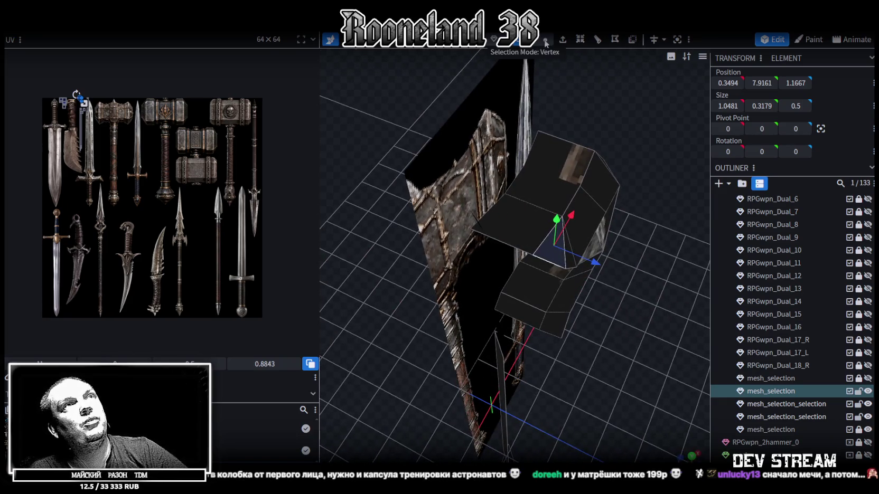
scroll(581, 259, "up", 5)
left_click(429, 250, "shift")
right_click(430, 252)
mouse_move(464, 256)
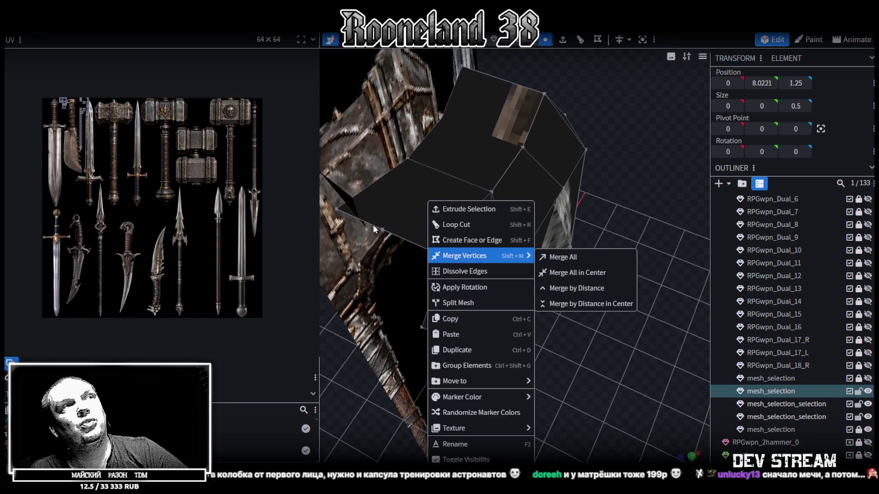
Merge the picked collar vertices into one and inspect the merged corner.
left_click(382, 230)
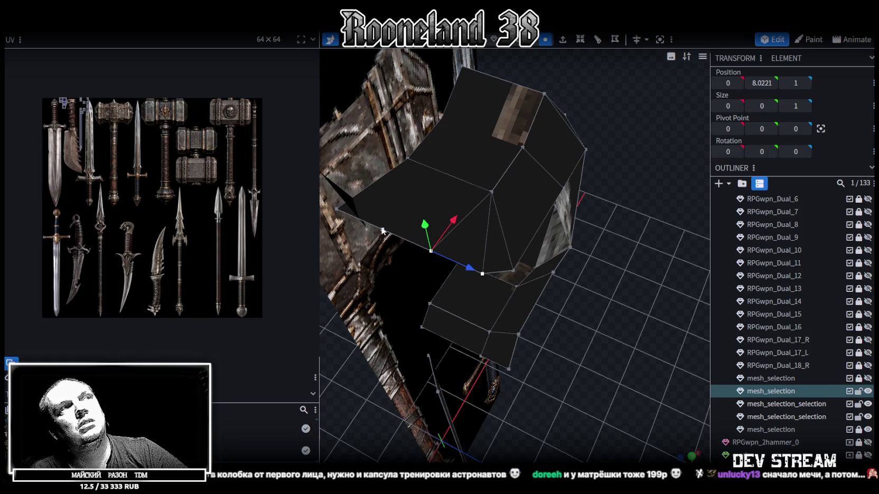
right_click(382, 230)
left_click(559, 255)
mouse_move(616, 312)
left_mouse_down()
mouse_move(636, 247)
mouse_move(635, 212)
mouse_move(622, 192)
mouse_move(536, 325)
mouse_move(419, 289)
mouse_move(498, 314)
left_mouse_up()
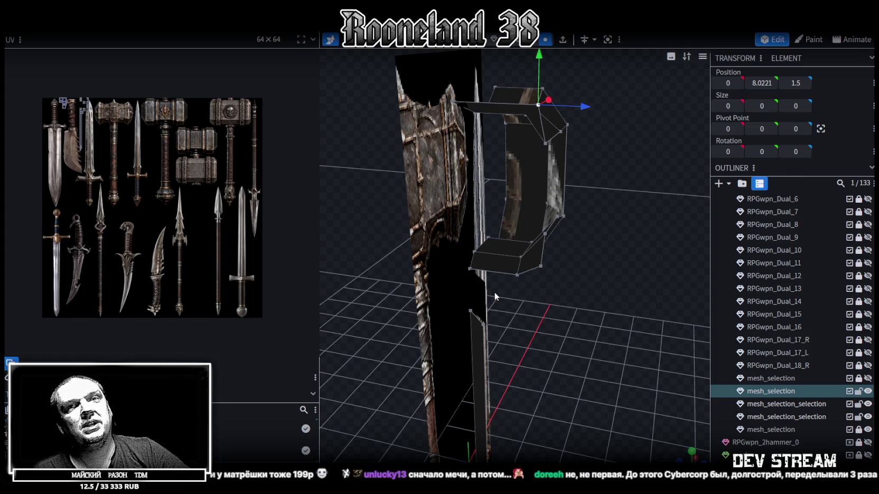
mouse_move(647, 307)
left_mouse_down()
mouse_move(637, 322)
mouse_move(550, 194)
left_mouse_up()
In Edge mode, extrude the rim's bottom edge 1 unit toward X- into a flange.
left_click(535, 41)
left_click(514, 286)
mouse_move(666, 333)
left_mouse_down()
mouse_move(676, 279)
mouse_move(603, 253)
mouse_move(561, 266)
mouse_move(508, 243)
left_mouse_up()
left_click(566, 272)
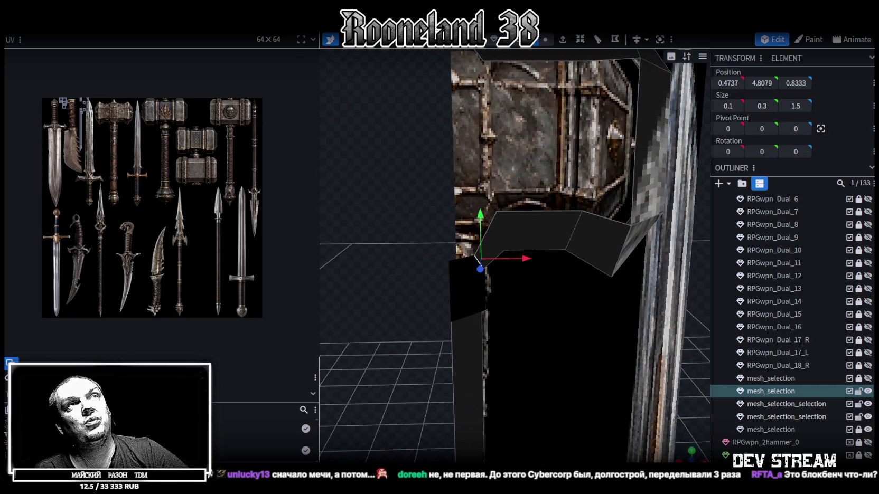
left_click(563, 42)
left_click(529, 455)
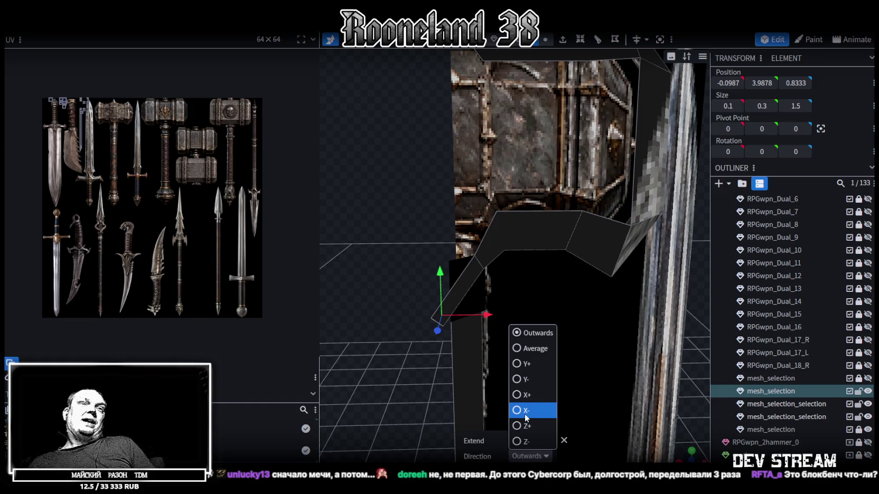
left_click(524, 410)
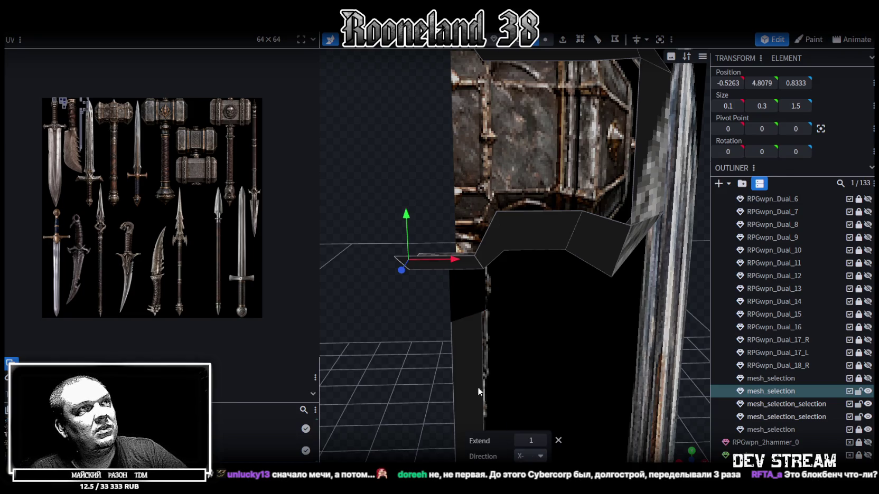
left_click_drag(488, 394, 386, 354)
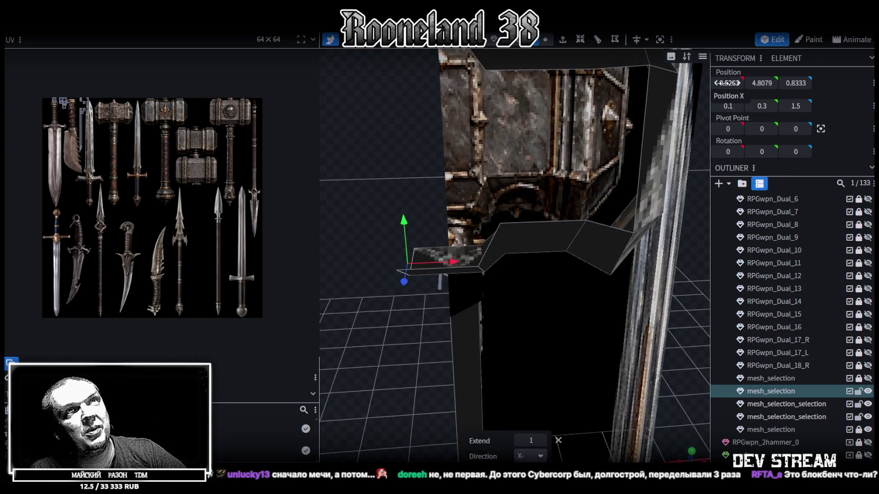
mouse_move(341, 247)
left_mouse_down()
mouse_move(432, 127)
mouse_move(374, 157)
mouse_move(393, 216)
mouse_move(376, 220)
mouse_move(434, 192)
left_mouse_up()
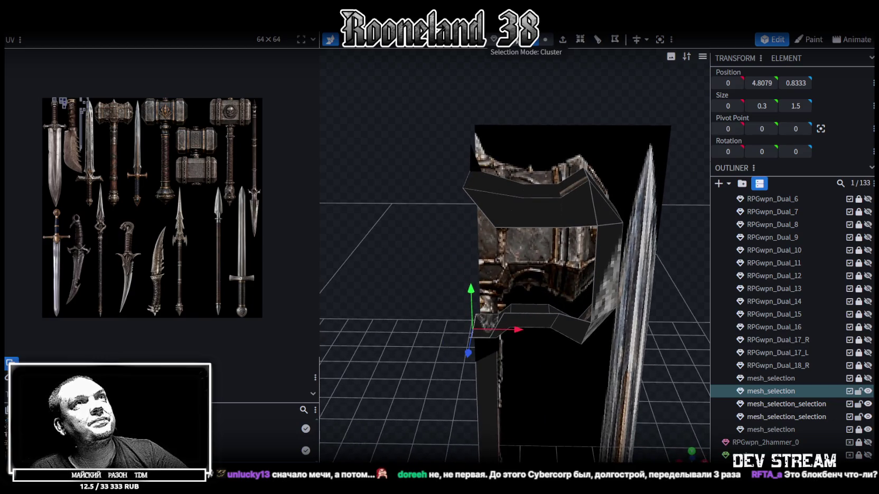
left_click(459, 183)
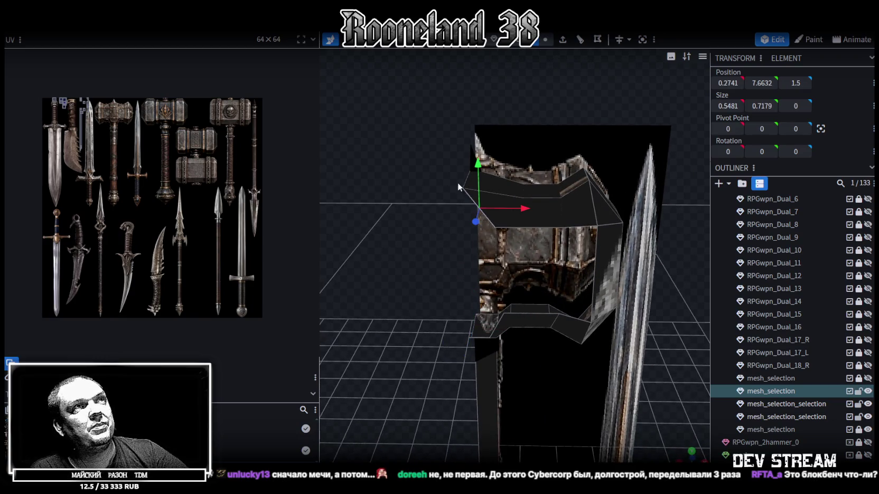
Extrude the upper-left corner edge outward to extend the rim.
mouse_move(457, 182)
left_mouse_down()
mouse_move(378, 154)
mouse_move(412, 122)
left_mouse_up()
left_click(562, 40)
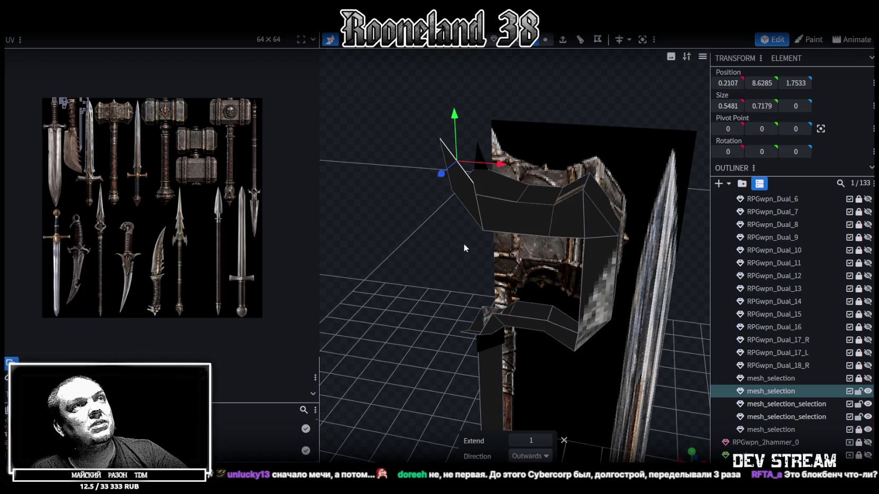
left_click(529, 456)
mouse_move(415, 277)
left_mouse_down()
mouse_move(426, 232)
mouse_move(408, 235)
left_mouse_up()
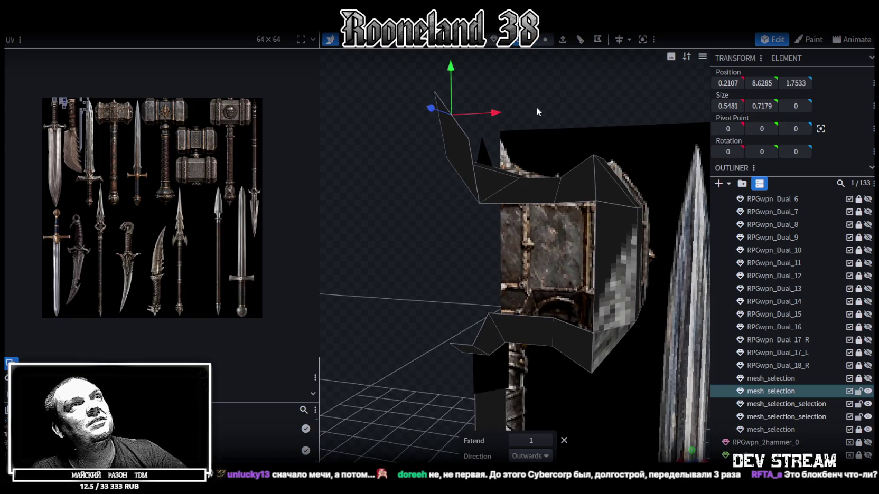
left_click_drag(535, 109, 511, 87)
left_click(454, 134)
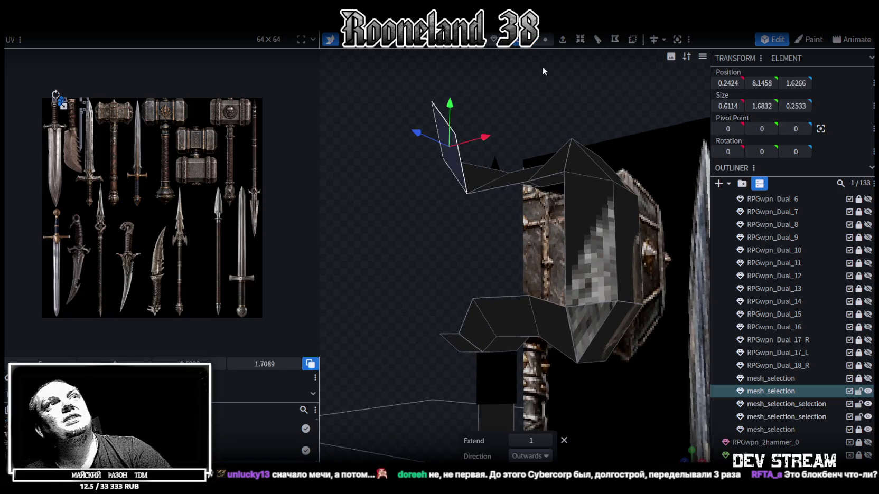
left_click(465, 168)
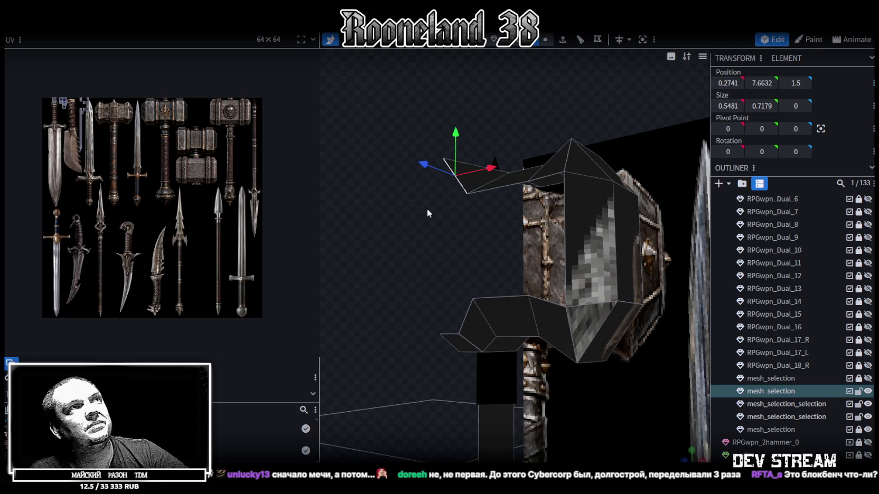
Push two rim edges 0.2 back along Z.
mouse_move(429, 223)
left_mouse_down()
mouse_move(398, 258)
mouse_move(470, 289)
left_mouse_up()
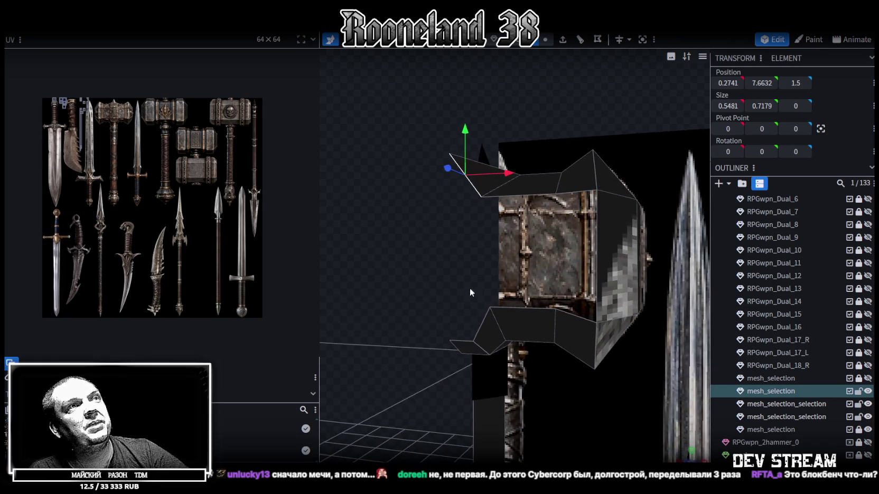
mouse_move(463, 349)
left_mouse_down()
mouse_move(451, 250)
mouse_move(483, 275)
left_mouse_up()
left_click(481, 334)
mouse_move(456, 306)
left_mouse_down()
mouse_move(378, 225)
mouse_move(392, 228)
mouse_move(382, 233)
mouse_move(392, 221)
mouse_move(376, 215)
mouse_move(395, 170)
left_mouse_up()
left_click(395, 175)
mouse_move(427, 138)
left_mouse_down()
mouse_move(396, 201)
mouse_move(407, 195)
left_mouse_up()
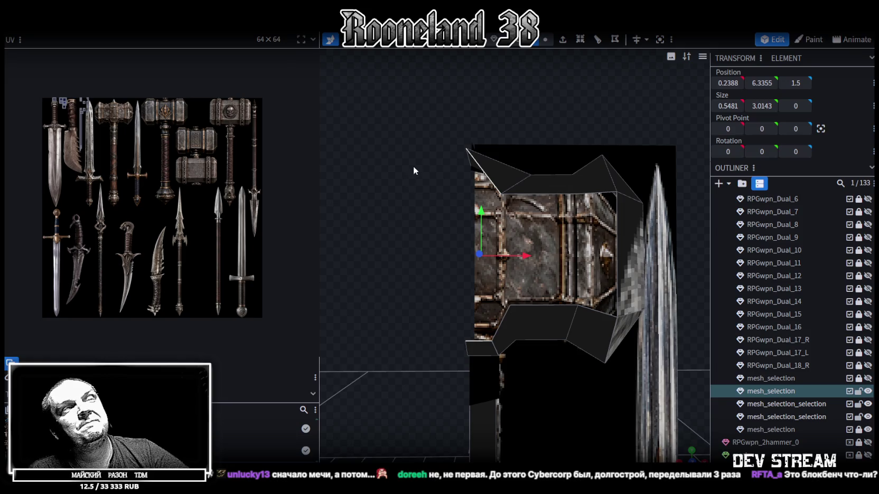
left_click_drag(391, 209, 418, 201)
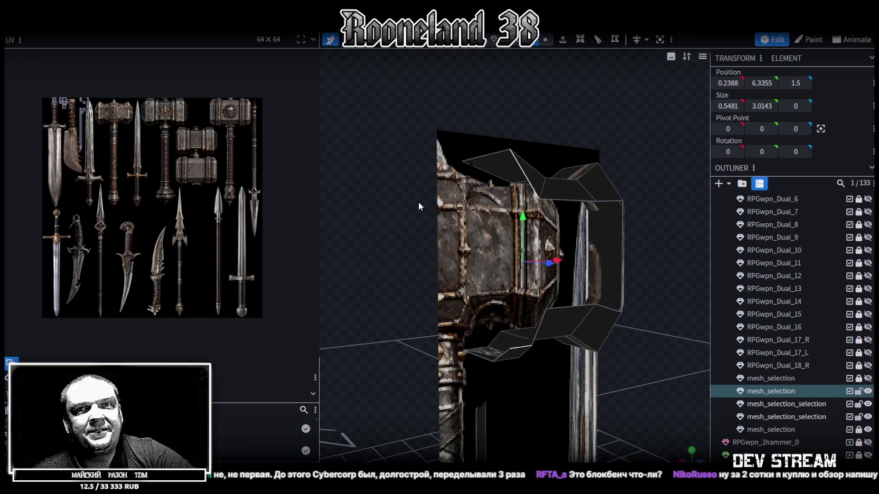
mouse_move(438, 250)
left_mouse_down()
mouse_move(380, 238)
mouse_move(387, 242)
mouse_move(311, 267)
mouse_move(306, 274)
mouse_move(332, 288)
mouse_move(281, 295)
mouse_move(305, 303)
mouse_move(330, 259)
left_mouse_up()
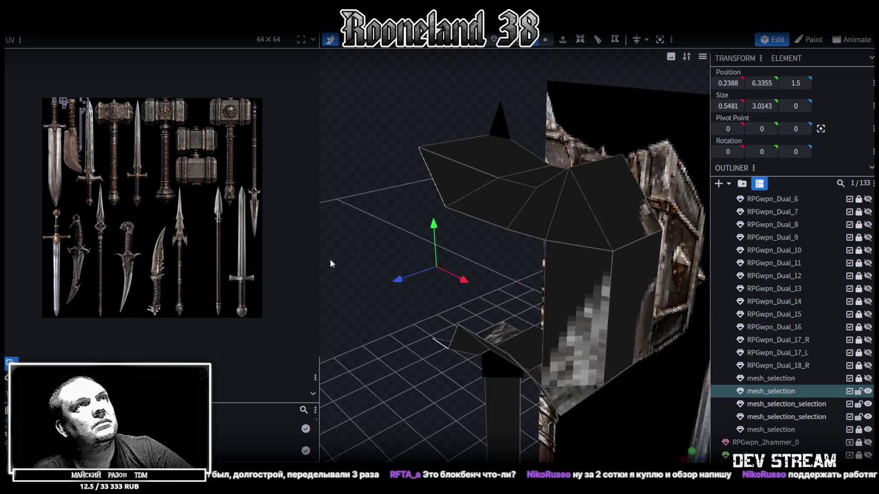
left_click(478, 217)
left_click(489, 344, "shift")
left_click_drag(442, 296, 451, 295)
mouse_move(450, 295)
left_mouse_down()
mouse_move(376, 259)
mouse_move(349, 283)
mouse_move(344, 305)
mouse_move(387, 271)
mouse_move(405, 233)
mouse_move(373, 219)
mouse_move(417, 183)
mouse_move(464, 192)
mouse_move(475, 222)
mouse_move(464, 206)
left_mouse_up()
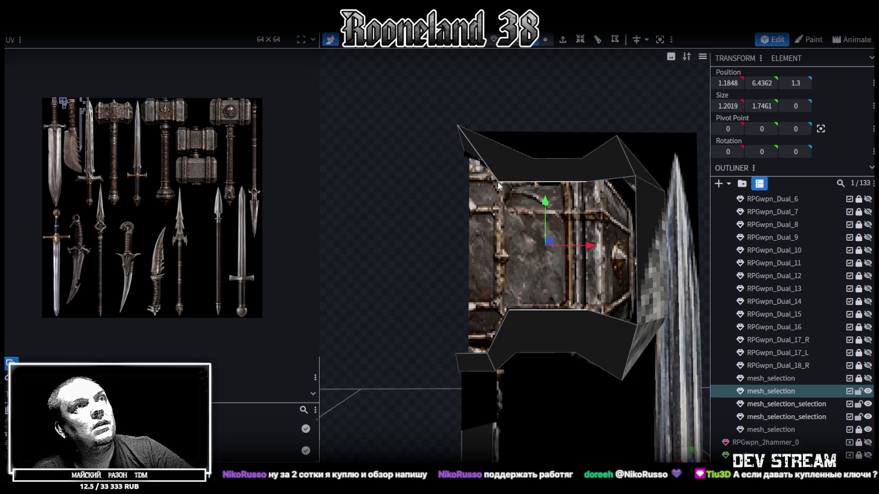
Select the rim faces and Ctrl-add the mesh_selection_selection parts in the Outliner.
mouse_move(499, 127)
left_mouse_down()
mouse_move(435, 143)
mouse_move(441, 164)
left_mouse_up()
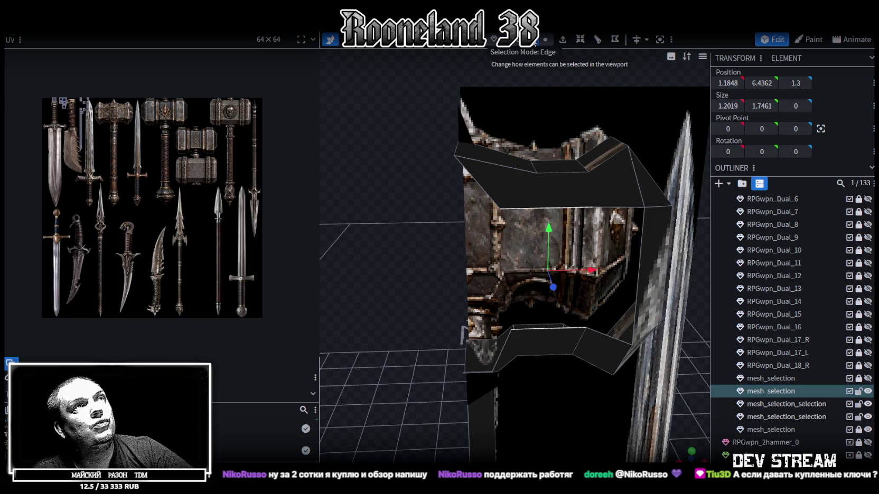
left_click(479, 183)
mouse_move(478, 227)
left_mouse_down()
mouse_move(418, 267)
mouse_move(427, 269)
left_mouse_up()
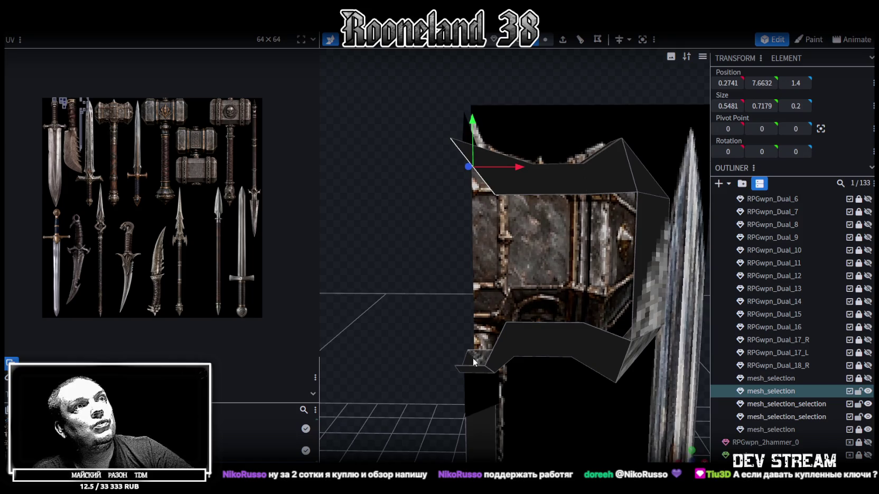
left_click(496, 344)
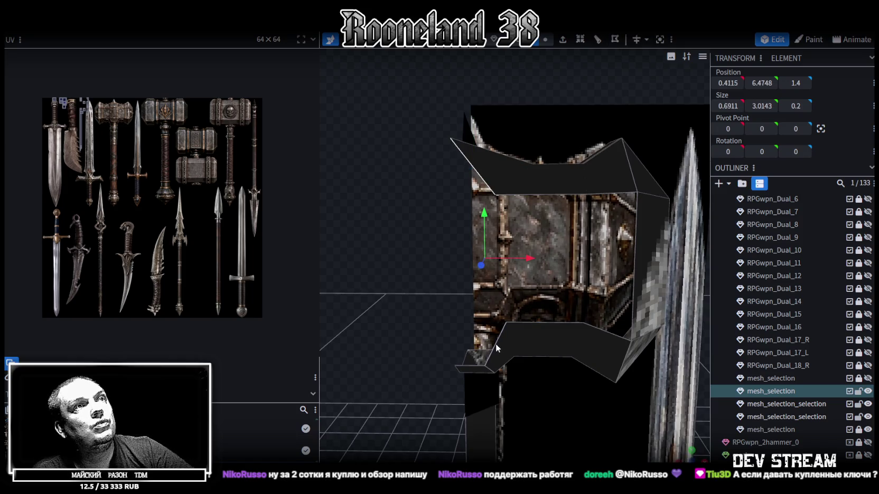
mouse_move(474, 371)
left_mouse_down()
mouse_move(387, 252)
mouse_move(550, 199)
left_mouse_up()
left_click(550, 197)
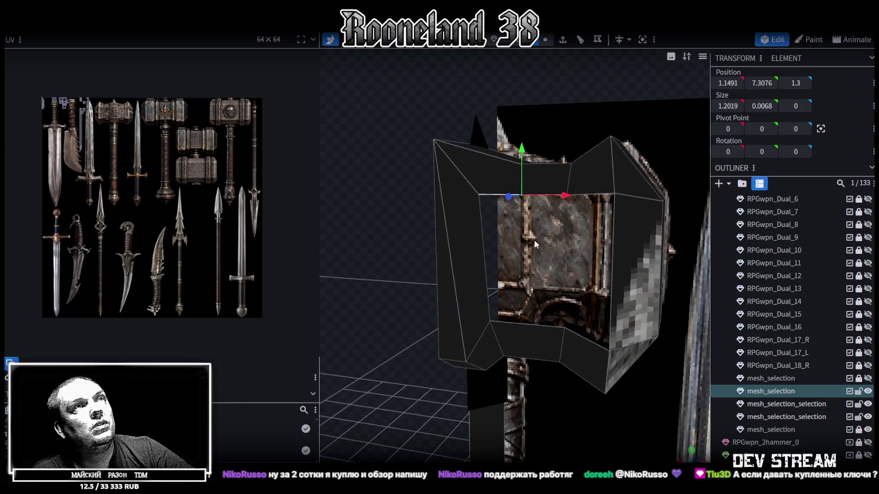
left_click(528, 324)
left_click(585, 340)
left_click(590, 340)
mouse_move(587, 193)
left_mouse_down()
mouse_move(388, 311)
mouse_move(324, 290)
mouse_move(374, 271)
mouse_move(307, 286)
mouse_move(325, 266)
mouse_move(273, 289)
mouse_move(384, 305)
mouse_move(489, 275)
mouse_move(395, 281)
mouse_move(400, 235)
mouse_move(427, 290)
mouse_move(433, 249)
mouse_move(375, 273)
mouse_move(467, 260)
mouse_move(458, 269)
mouse_move(607, 321)
left_mouse_up()
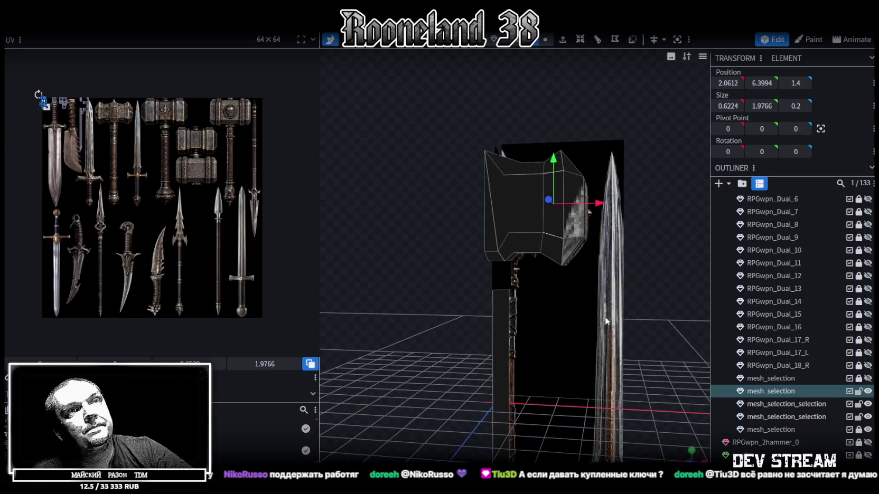
left_click(816, 405, "ctrl")
left_click(802, 417, "ctrl")
Merge the selected rim pieces into a single mesh with Merge Meshes.
right_click(802, 416)
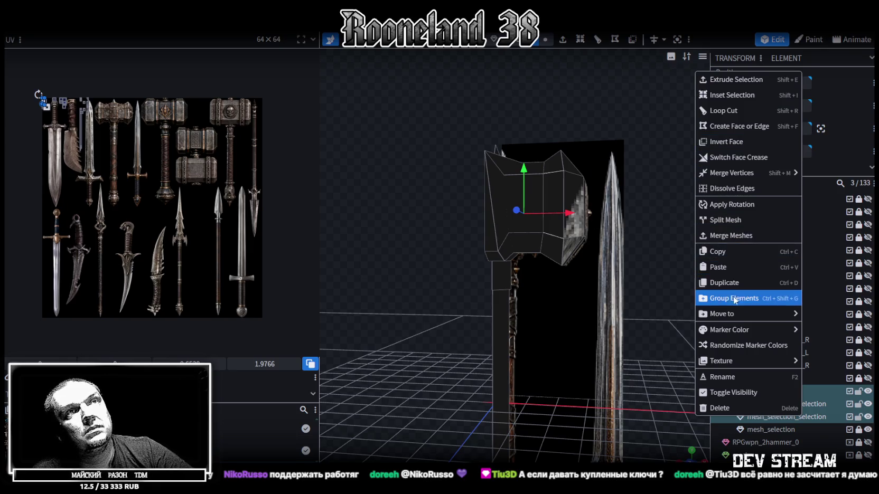
left_click(731, 236)
mouse_move(628, 293)
left_mouse_down()
mouse_move(574, 354)
mouse_move(634, 248)
mouse_move(588, 249)
mouse_move(637, 248)
mouse_move(418, 293)
mouse_move(524, 246)
mouse_move(537, 268)
mouse_move(460, 265)
mouse_move(450, 283)
mouse_move(525, 53)
left_mouse_up()
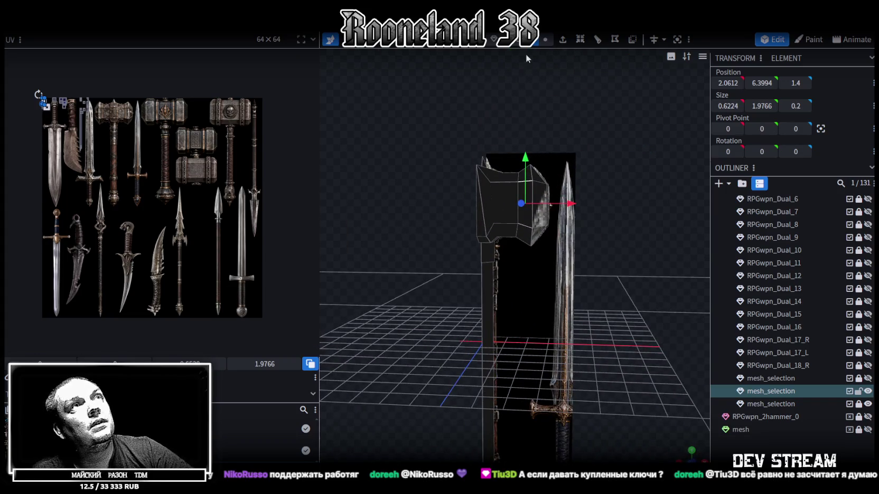
left_click_drag(508, 223, 615, 242)
Select the whole mesh, flip it along X and accept Auto Fix vertex merging.
key("ctrl+a")
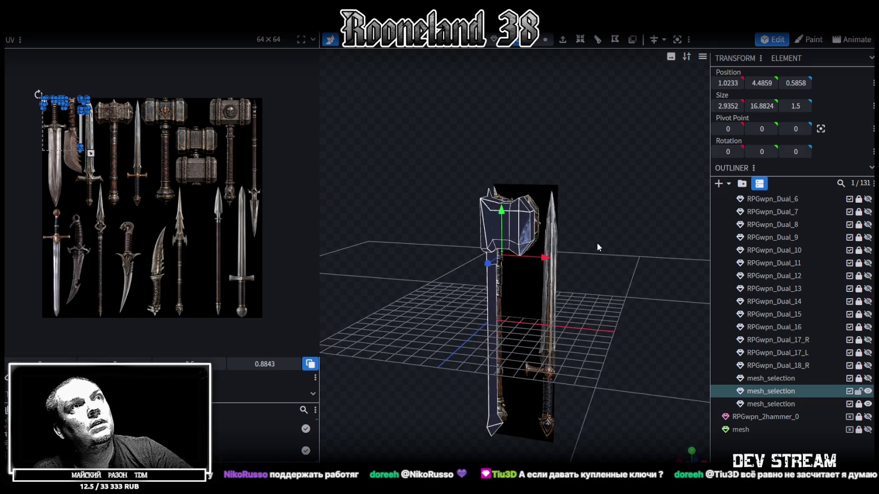
right_click(598, 237)
left_click(631, 253)
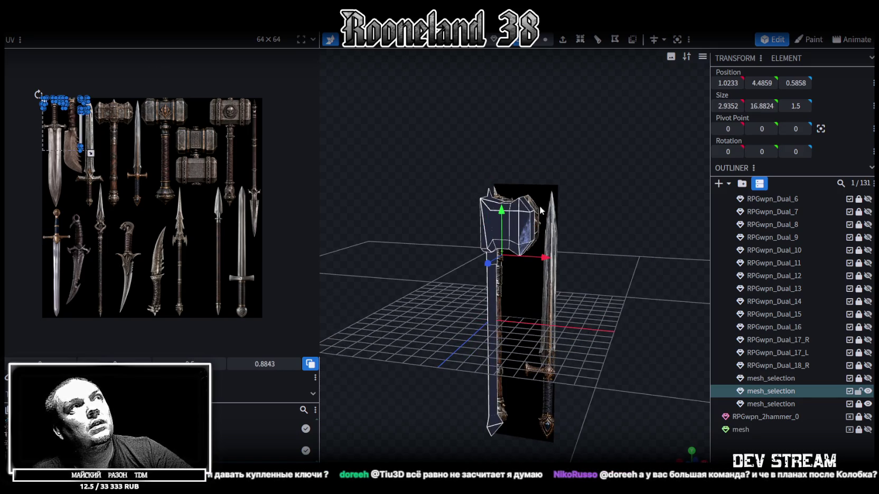
left_click(119, 24)
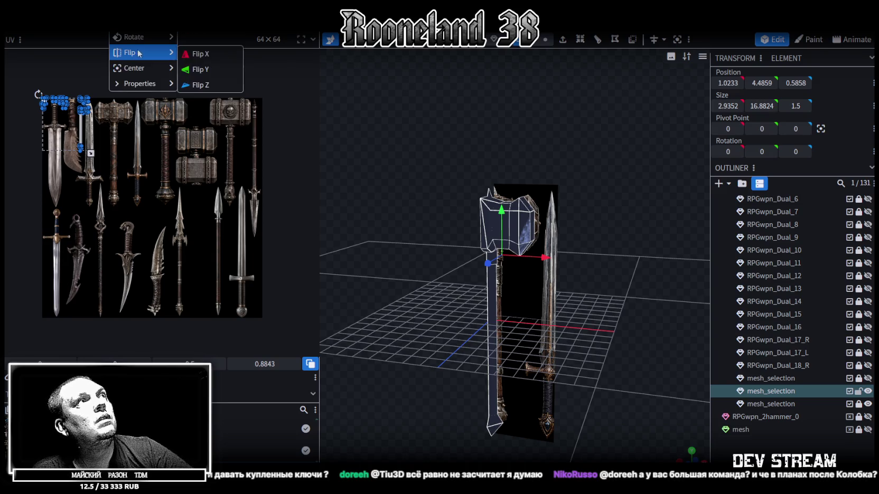
left_click(209, 54)
left_click(385, 119)
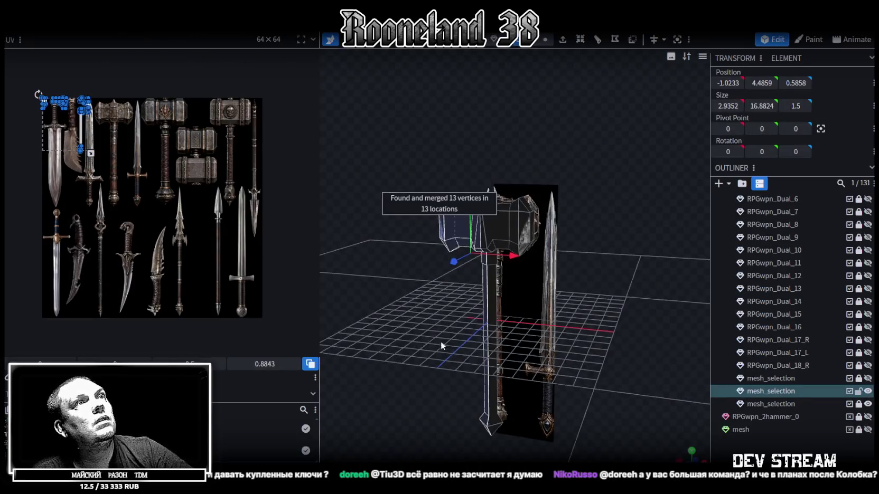
mouse_move(441, 341)
left_mouse_down()
mouse_move(496, 342)
mouse_move(495, 312)
mouse_move(466, 302)
mouse_move(452, 314)
mouse_move(462, 299)
mouse_move(505, 292)
mouse_move(587, 313)
mouse_move(607, 328)
mouse_move(593, 272)
mouse_move(547, 327)
mouse_move(591, 348)
mouse_move(598, 341)
left_mouse_up()
Paste the copied faces, flip them along Z and accept Auto Fix merging.
right_click(613, 315)
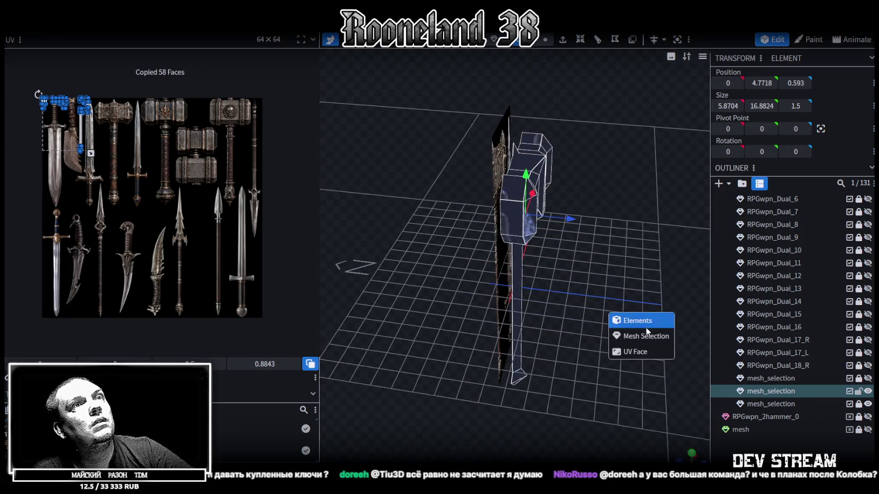
left_click(637, 333)
right_click(109, 33)
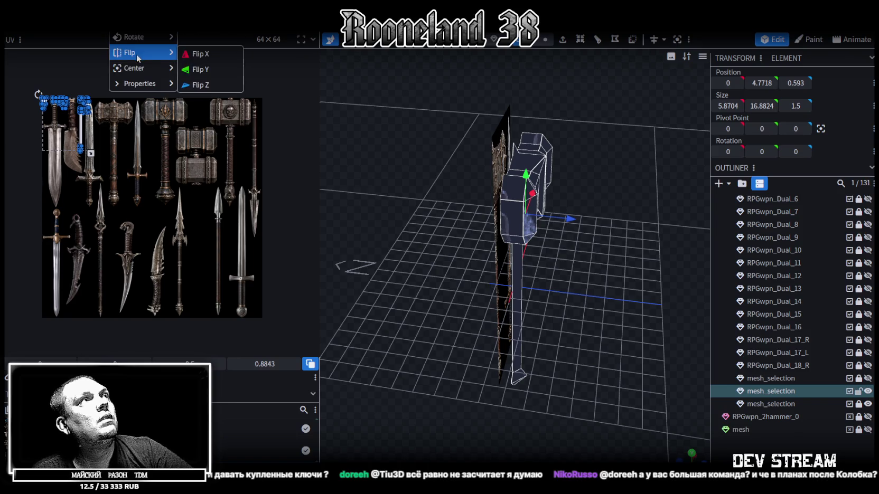
left_click(212, 87)
left_click(438, 112)
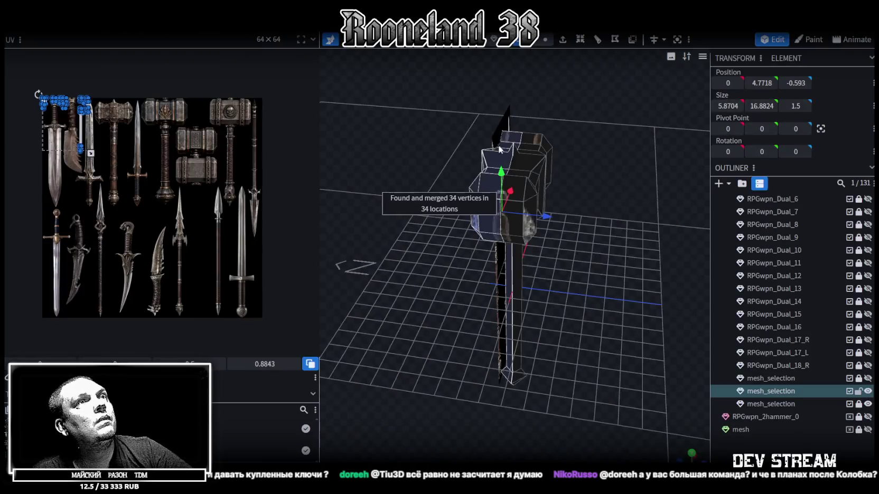
mouse_move(612, 243)
left_mouse_down()
mouse_move(587, 247)
mouse_move(543, 298)
mouse_move(613, 274)
mouse_move(606, 287)
mouse_move(593, 263)
mouse_move(613, 248)
mouse_move(612, 207)
mouse_move(612, 257)
mouse_move(597, 269)
mouse_move(582, 251)
mouse_move(595, 227)
mouse_move(565, 201)
mouse_move(492, 197)
mouse_move(421, 208)
mouse_move(423, 194)
mouse_move(471, 190)
mouse_move(488, 217)
left_mouse_up()
Save the hammer model as RPGweapon.bbmodel.
mouse_move(399, 222)
left_mouse_down()
mouse_move(483, 343)
mouse_move(372, 322)
mouse_move(381, 303)
mouse_move(413, 321)
left_mouse_up()
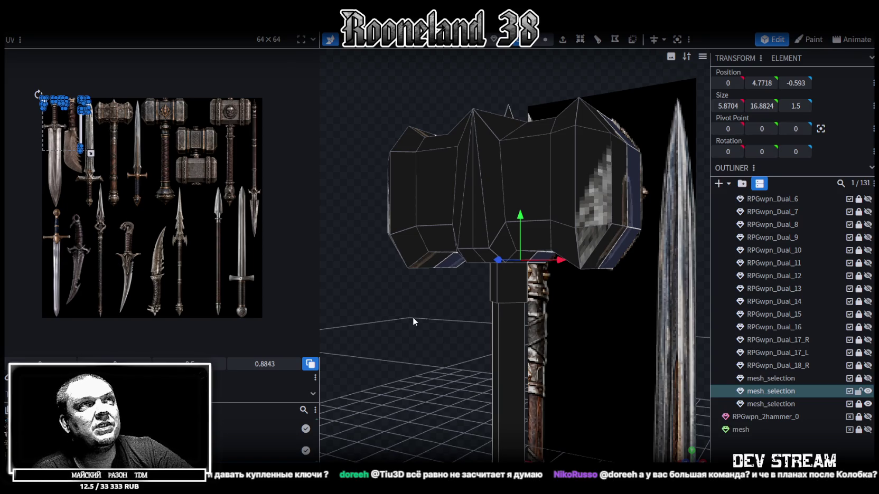
mouse_move(348, 49)
left_mouse_down()
mouse_move(481, 145)
mouse_move(361, 150)
mouse_move(366, 162)
mouse_move(395, 156)
left_mouse_up()
key("ctrl+s")
Inspect the hammer head in orthographic front view, then return to perspective.
mouse_move(448, 119)
left_mouse_down()
mouse_move(437, 162)
mouse_move(534, 118)
mouse_move(532, 94)
mouse_move(474, 167)
mouse_move(552, 96)
mouse_move(541, 93)
mouse_move(478, 247)
mouse_move(462, 249)
mouse_move(465, 272)
mouse_move(495, 192)
mouse_move(424, 251)
mouse_move(470, 212)
mouse_move(423, 292)
mouse_move(473, 299)
mouse_move(454, 326)
mouse_move(441, 289)
mouse_move(432, 294)
mouse_move(354, 235)
mouse_move(409, 288)
mouse_move(386, 246)
mouse_move(457, 300)
left_mouse_up()
scroll(533, 118, "up", 3)
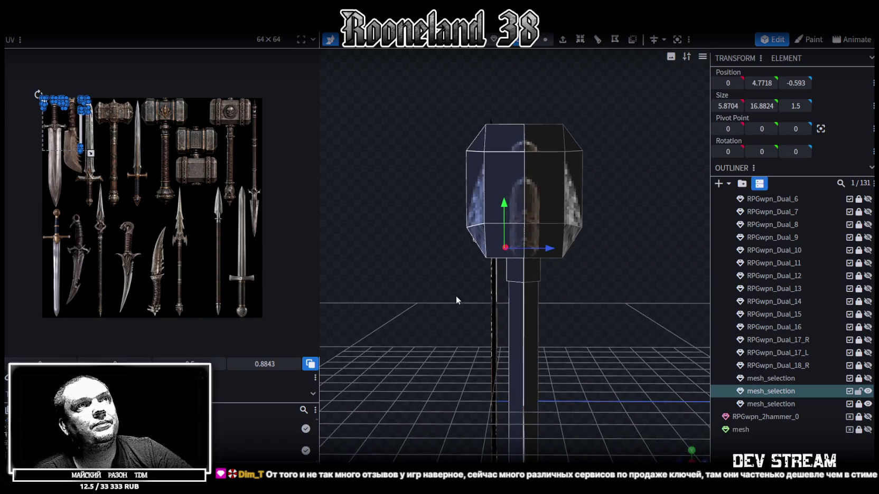
key("KP_1")
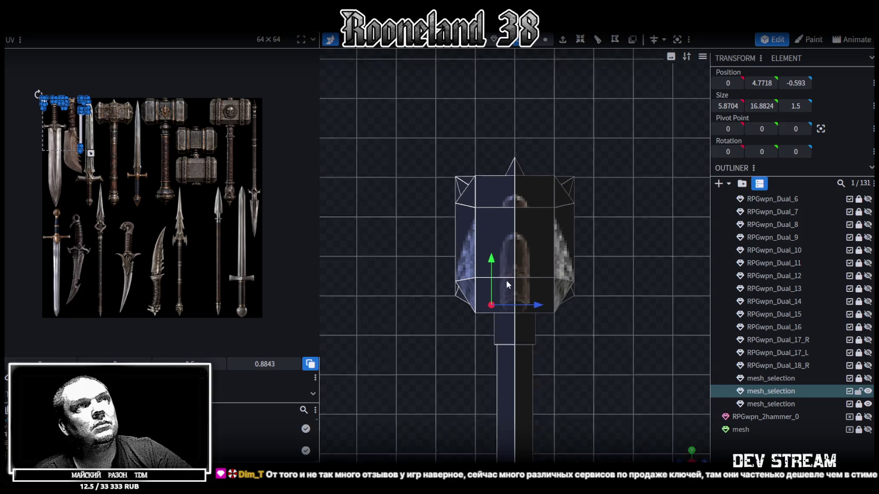
mouse_move(687, 461)
left_mouse_down()
mouse_move(595, 316)
mouse_move(632, 311)
mouse_move(636, 321)
mouse_move(598, 301)
left_mouse_up()
Select the hammer head's upper faces and hide the mesh holding the sword and handle.
left_click(502, 211)
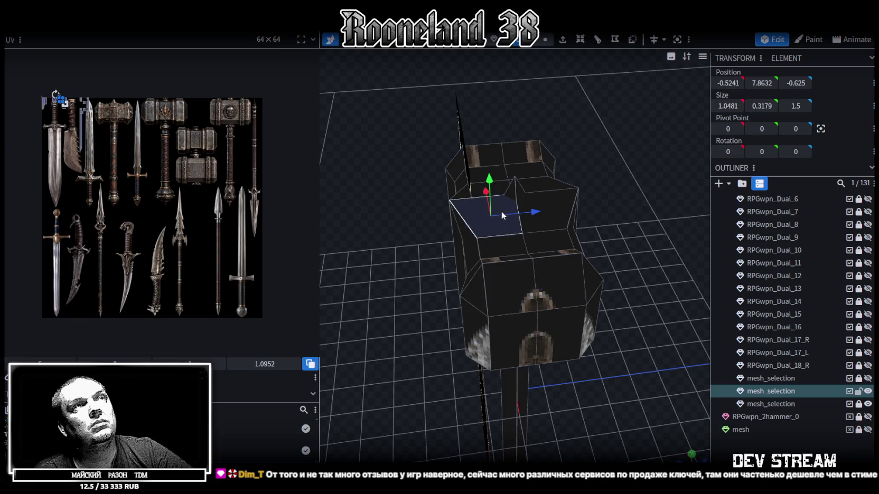
left_click(501, 157, "shift")
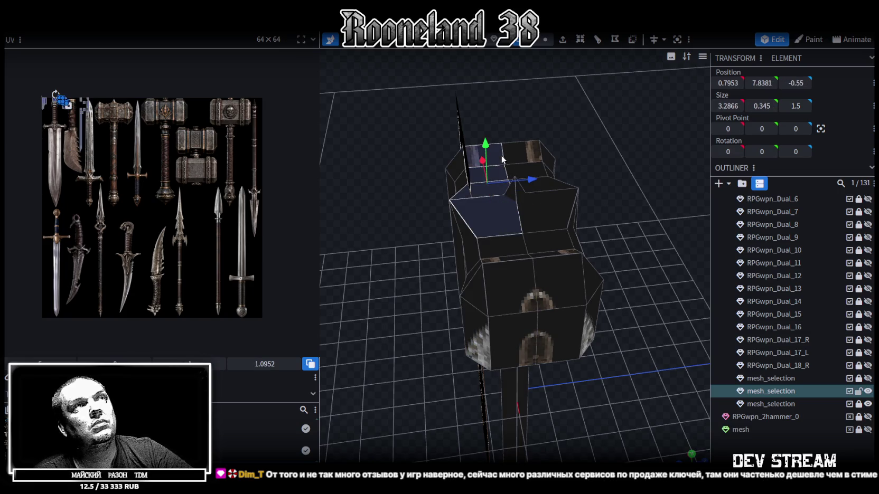
left_click(503, 259, "shift")
mouse_move(518, 336)
left_mouse_down()
mouse_move(629, 366)
mouse_move(621, 295)
left_mouse_up()
left_click(491, 252, "shift")
left_click_drag(425, 319, 586, 274)
left_click(585, 274, "shift")
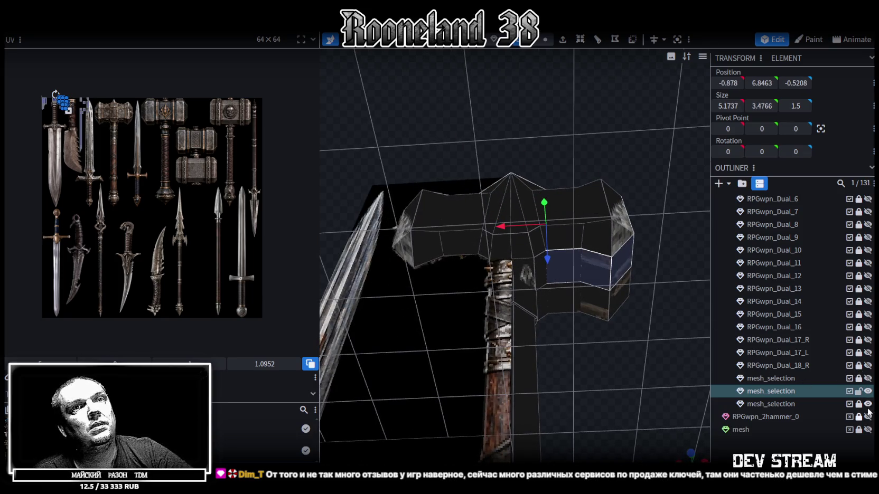
left_click(868, 405)
Add the head's middle-band and left-end faces to the selection.
left_click(528, 275, "shift")
left_click(509, 276, "shift")
left_click(487, 274, "shift")
left_click(469, 275, "shift")
left_click(410, 272, "shift")
left_click(402, 271, "shift")
left_click(408, 273, "shift")
mouse_move(380, 216)
left_mouse_down()
mouse_move(466, 296)
mouse_move(475, 285)
left_mouse_up()
left_click(476, 285, "shift")
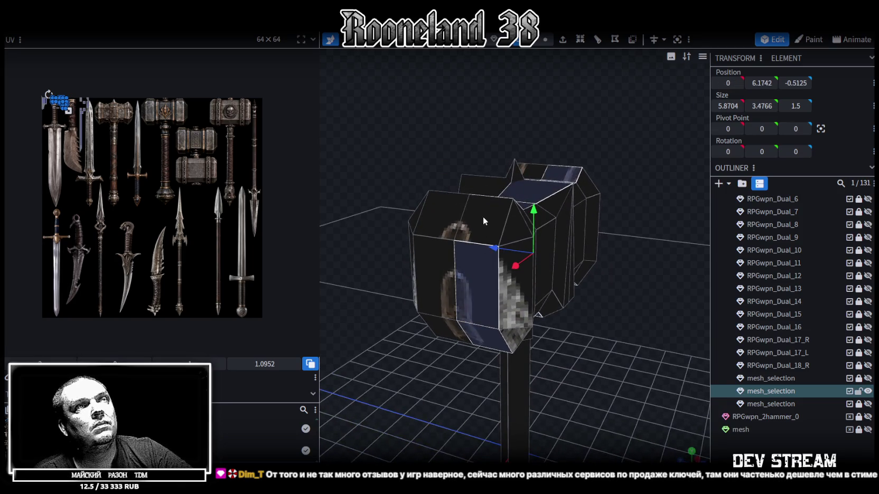
left_click(484, 222, "shift")
mouse_move(483, 222)
left_mouse_down()
mouse_move(542, 332)
mouse_move(482, 278)
mouse_move(610, 211)
left_mouse_up()
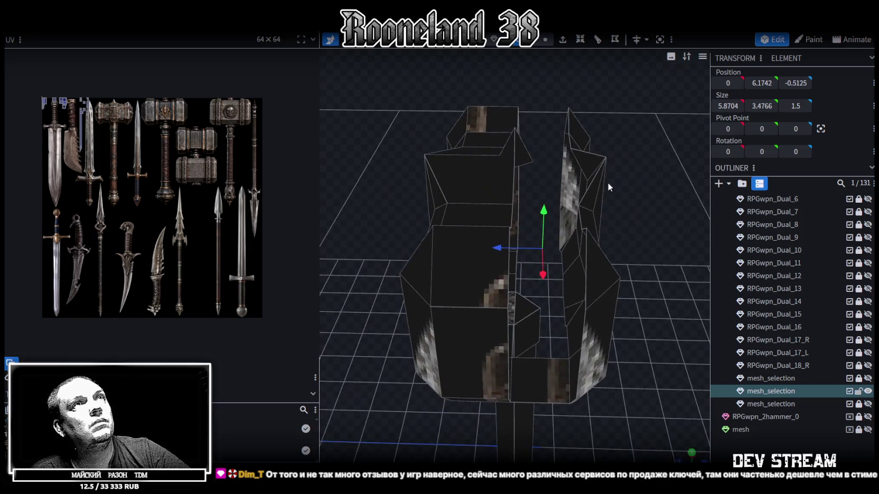
Switch to Vertex mode and select vertices on the hammer head.
left_click(545, 41)
left_click_drag(650, 250, 628, 270)
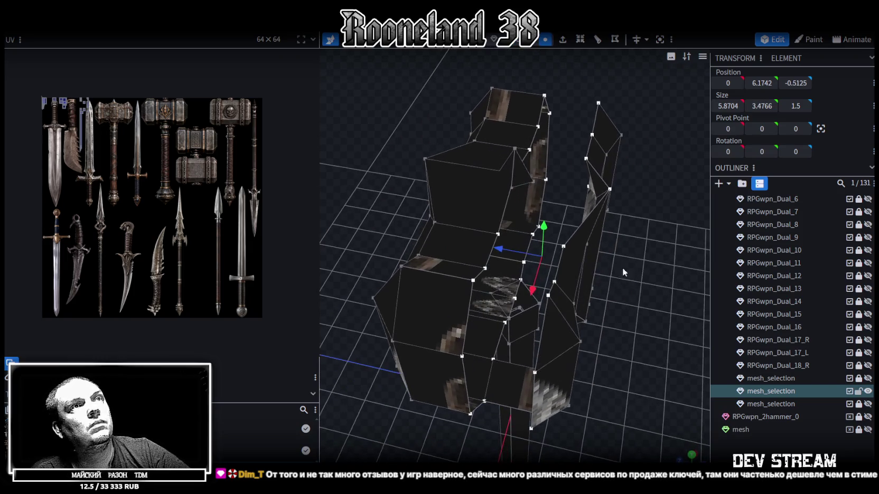
left_click(548, 295)
left_click(472, 281, "shift")
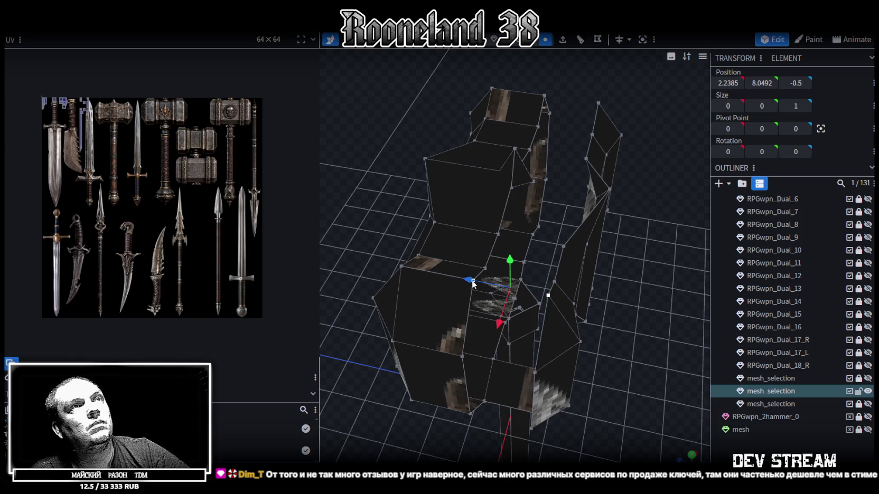
left_click_drag(597, 266, 647, 263)
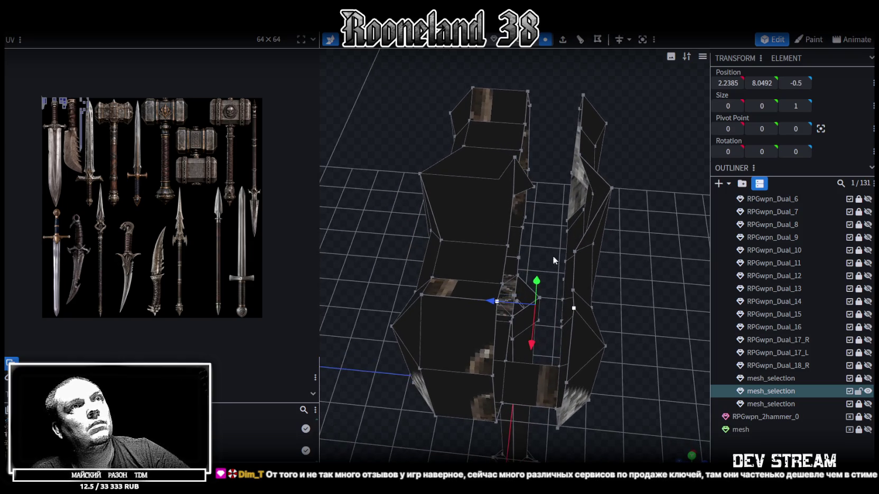
left_click(575, 252)
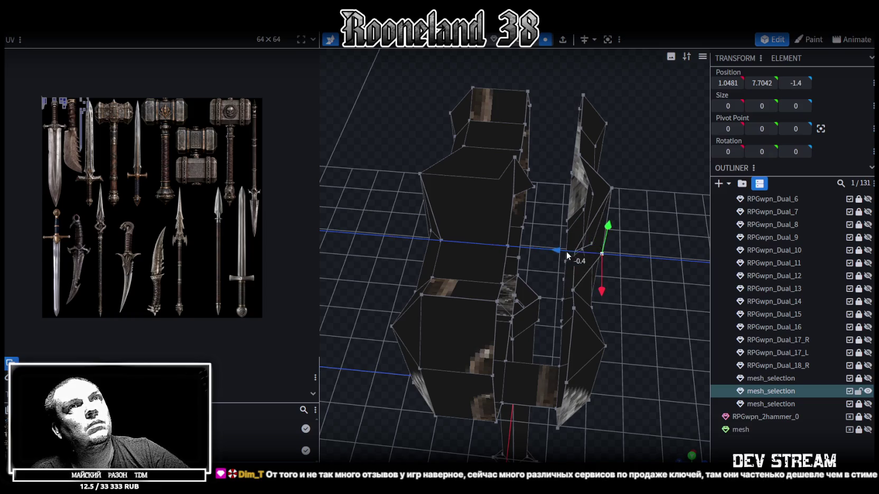
Move the head's central seam vertices back 1 unit along Z and merge the overlaps.
left_click(507, 246)
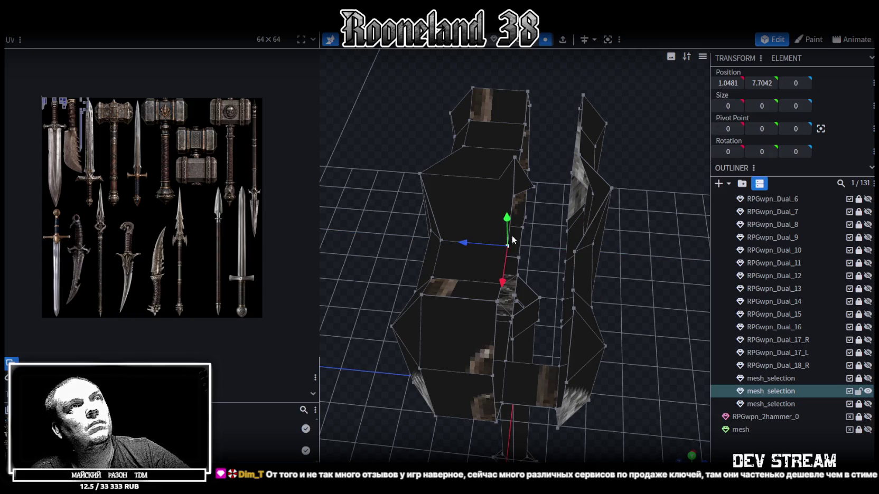
left_click(497, 310)
left_click(502, 285)
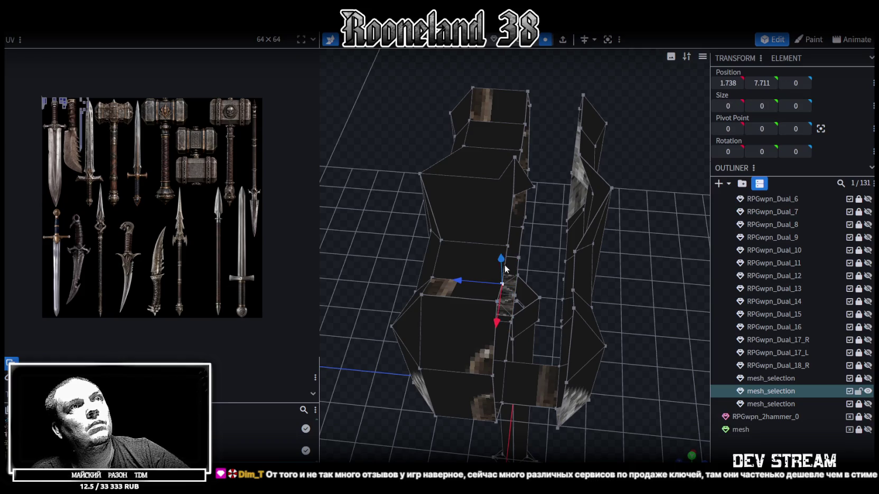
left_click(508, 245, "shift")
left_click_drag(493, 308, 491, 320)
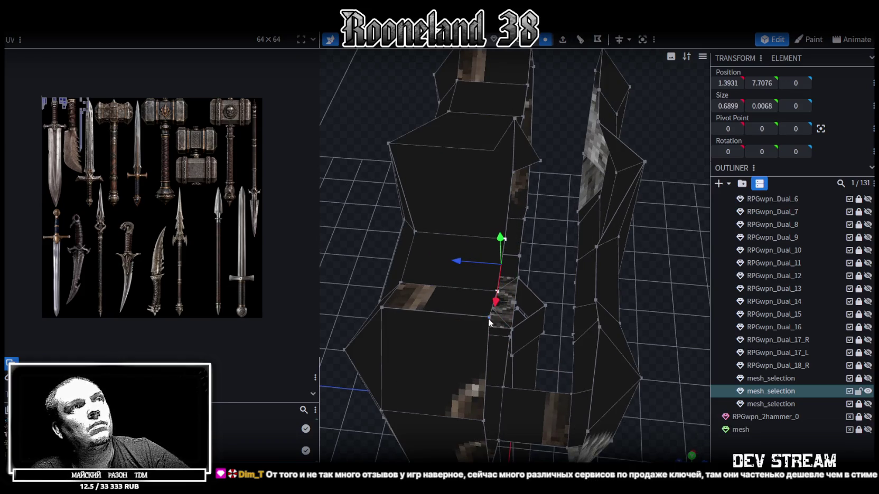
left_click(491, 320, "shift")
mouse_move(528, 350)
left_mouse_down()
mouse_move(572, 255)
mouse_move(550, 256)
left_mouse_up()
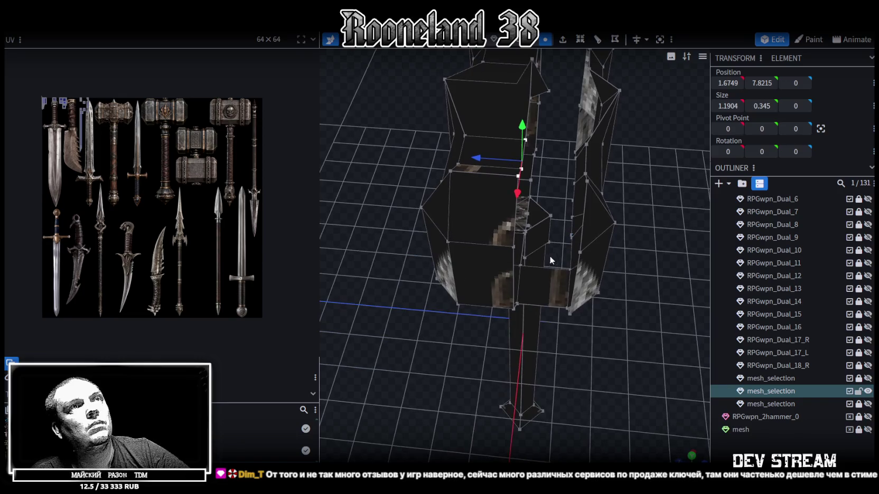
left_click(515, 247, "shift")
left_click(513, 309, "shift")
mouse_move(535, 317)
left_mouse_down()
mouse_move(620, 321)
mouse_move(640, 276)
mouse_move(646, 334)
left_mouse_up()
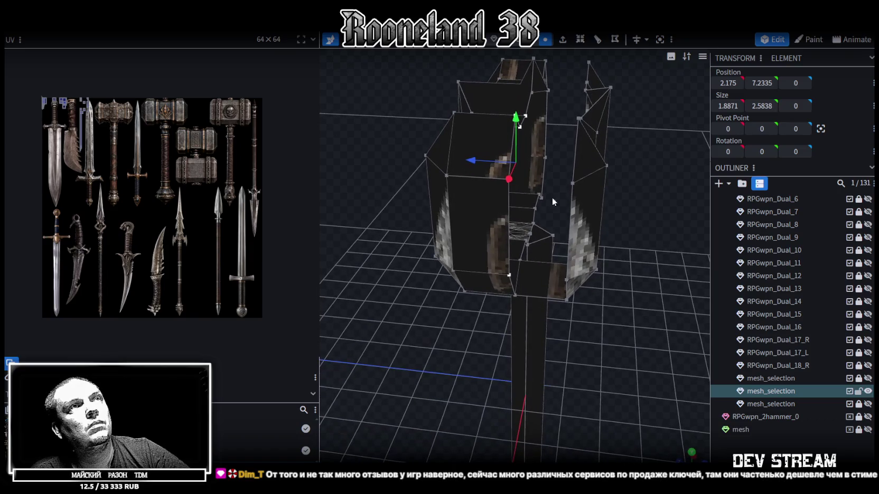
left_click_drag(483, 160, 531, 169)
left_click(476, 138)
Select a face and an edge on the hammer head.
mouse_move(471, 156)
left_mouse_down()
mouse_move(590, 254)
mouse_move(578, 164)
left_mouse_up()
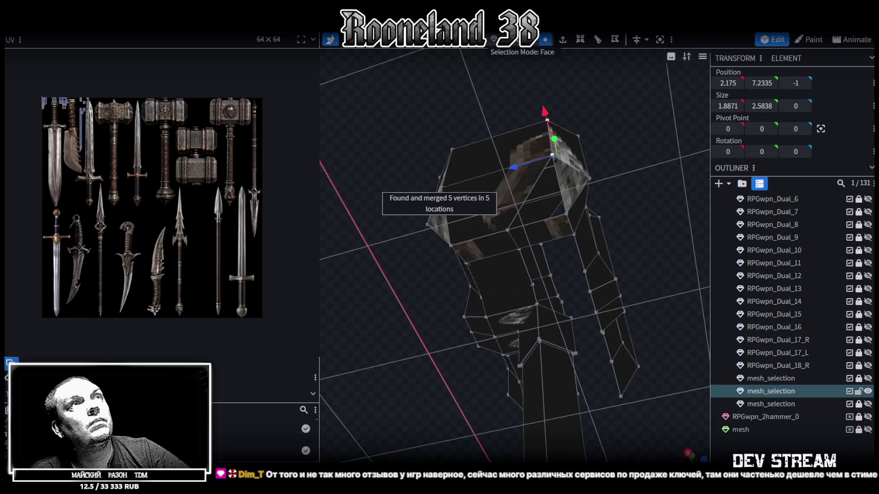
left_click(545, 219)
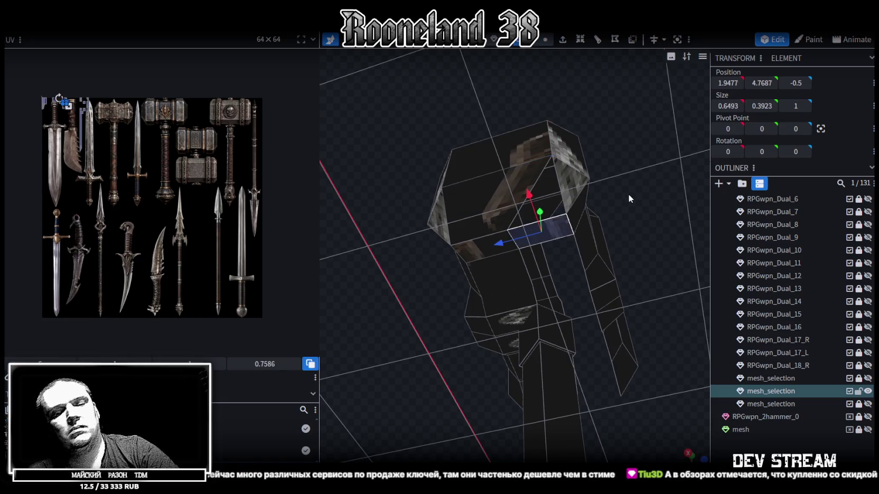
mouse_move(671, 233)
left_mouse_down()
mouse_move(688, 211)
mouse_move(679, 239)
mouse_move(548, 401)
mouse_move(535, 357)
mouse_move(431, 372)
mouse_move(484, 95)
left_mouse_up()
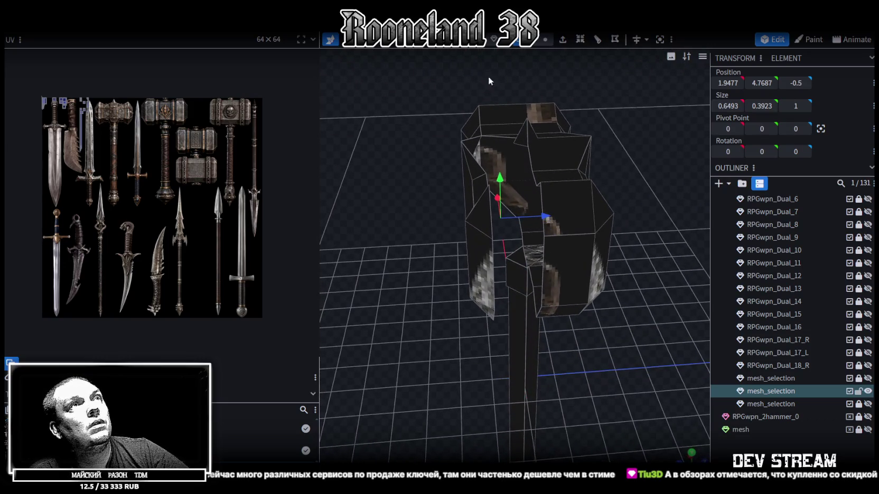
scroll(526, 214, "up", 2)
scroll(525, 214, "up", 2)
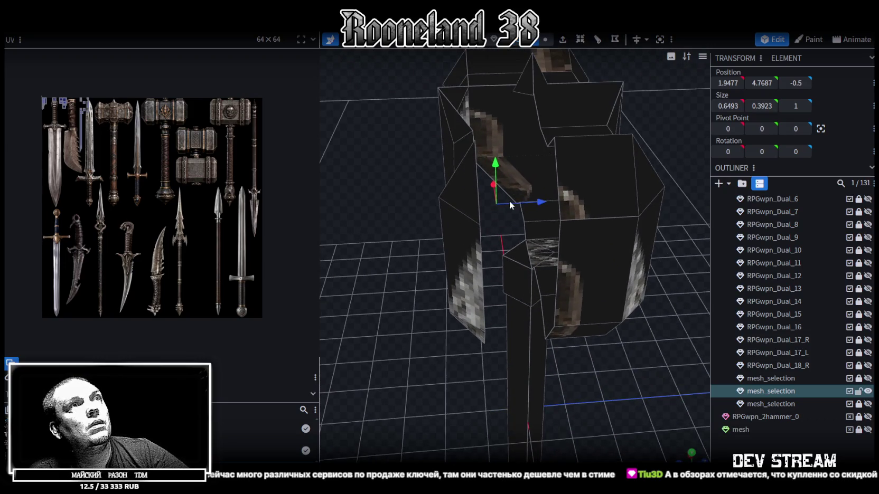
left_click(522, 211)
Select the diagonal edge chain down the head's side and bottom, nudging it into place.
left_click_drag(673, 135, 695, 149)
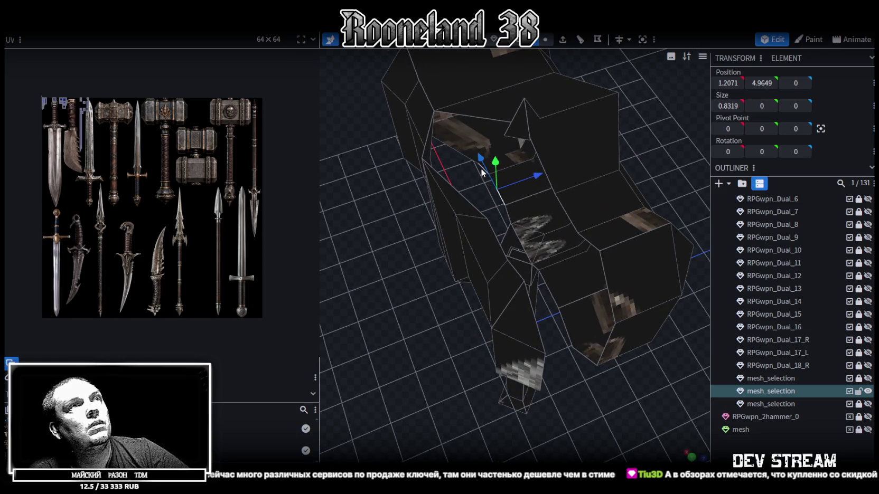
left_click(460, 153)
left_click(484, 174)
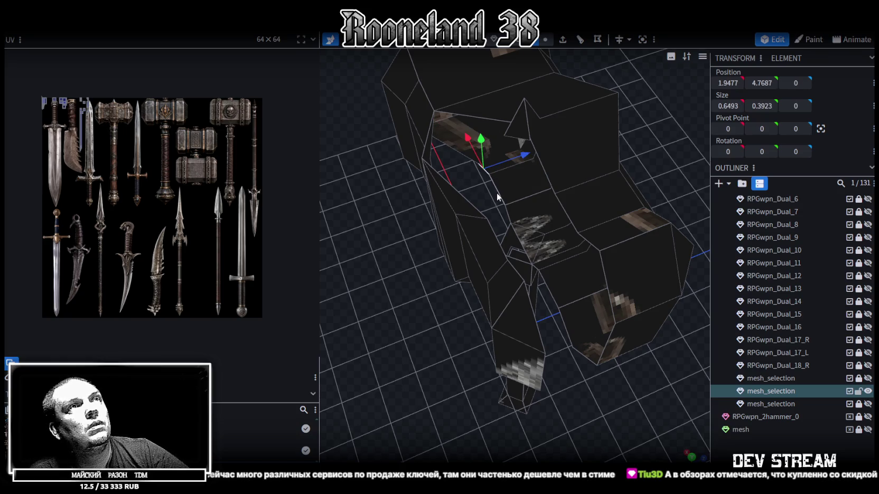
left_click(499, 191, "shift")
left_click(517, 228, "shift")
left_click(527, 253, "shift")
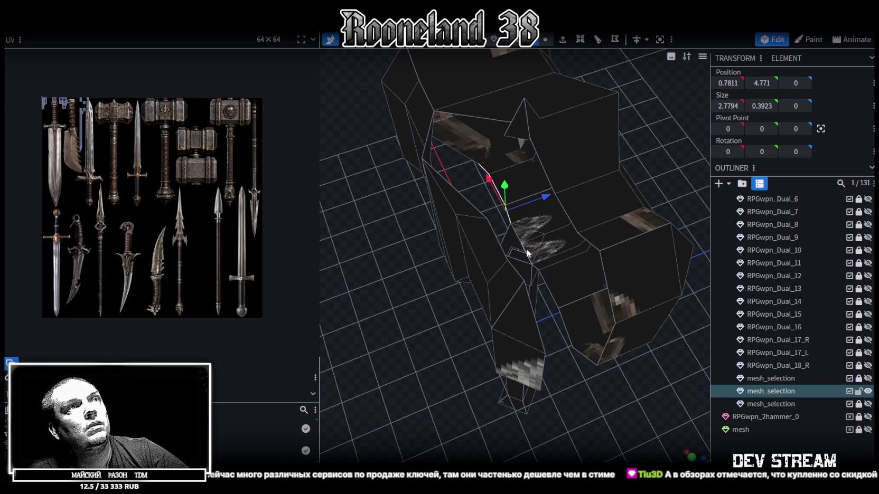
left_click(540, 278, "shift")
left_click(567, 332, "shift")
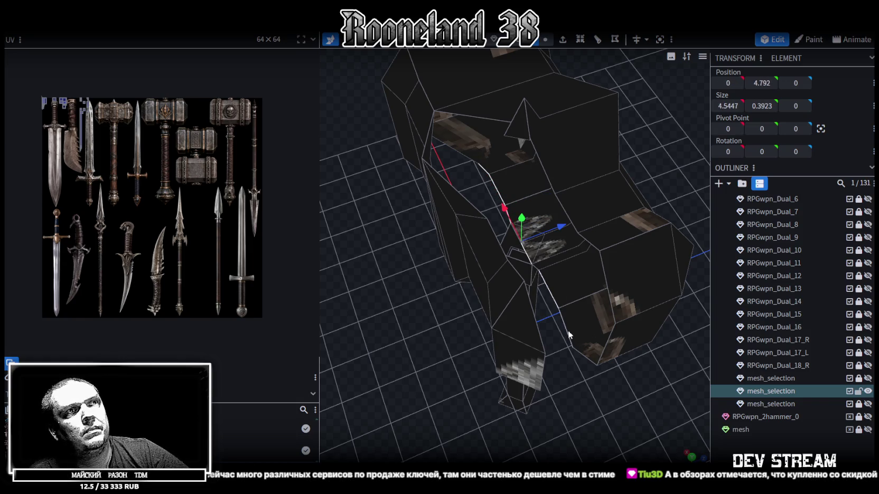
left_click(587, 358, "shift")
left_click(609, 346, "shift")
left_click(609, 285, "shift")
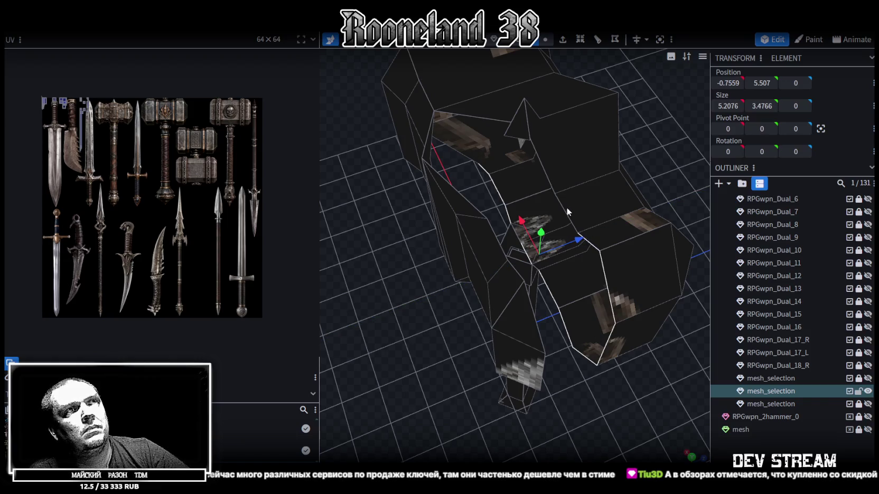
left_click_drag(589, 247, 573, 217)
Push the selection back 1 unit along Z, merge overlaps, and merge two vertices into one peak.
left_click_drag(607, 174, 686, 81)
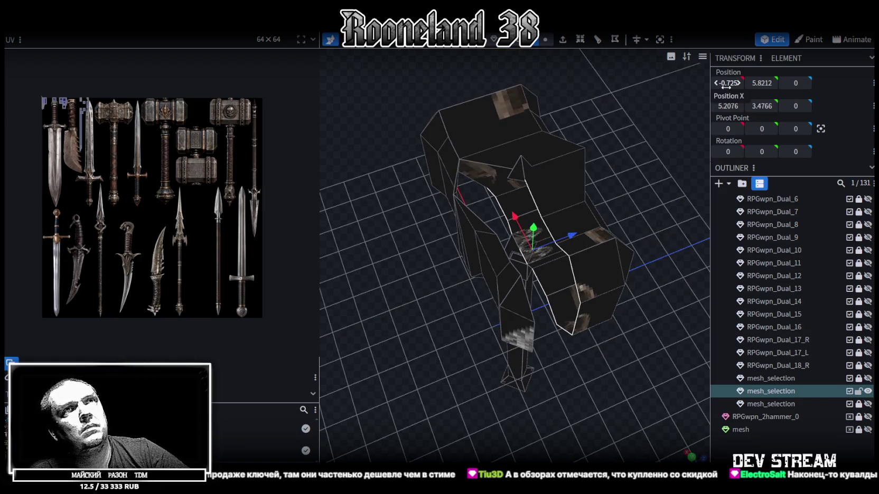
left_click_drag(571, 235, 541, 245)
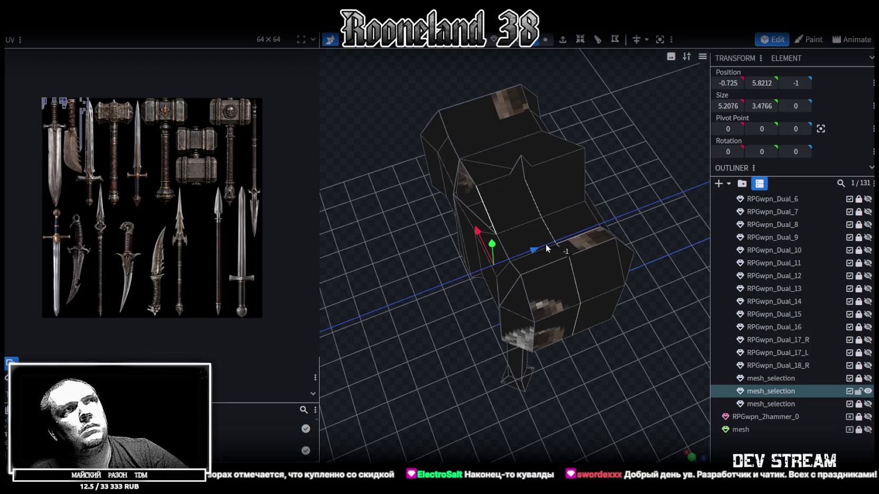
left_click(412, 116)
mouse_move(423, 211)
left_mouse_down()
mouse_move(486, 250)
mouse_move(597, 131)
left_mouse_up()
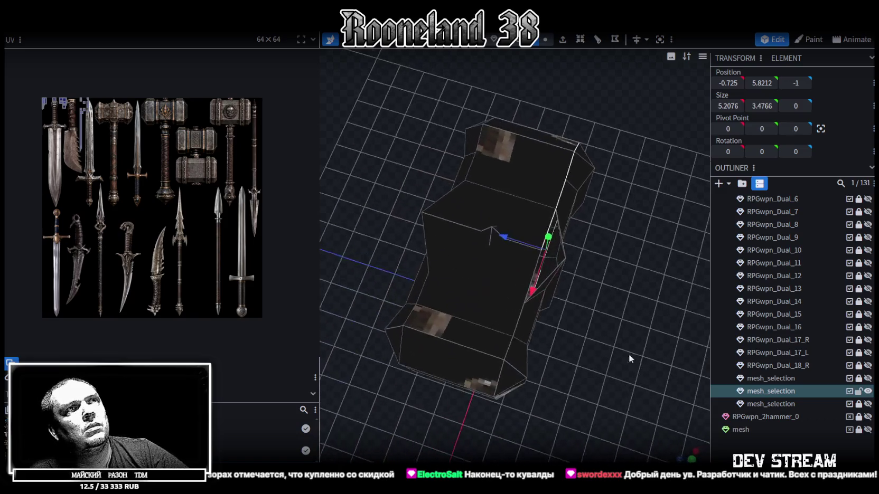
left_click(545, 39)
scroll(443, 228, "up", 3)
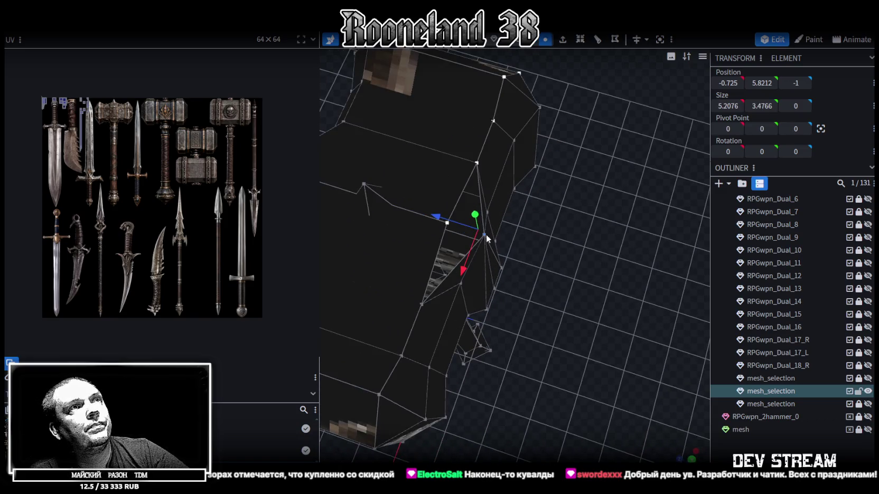
left_click(389, 185, "shift")
right_click(386, 183)
left_click(521, 246)
Switch from Blockbench to the Steam library.
scroll(472, 209, "down", 3)
left_click_drag(472, 209, 462, 175)
scroll(454, 210, "up", 1)
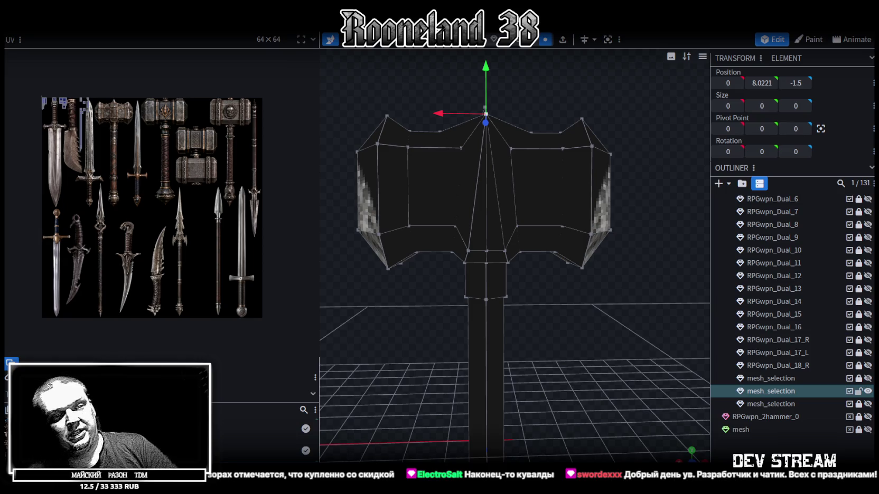
key("alt+Tab")
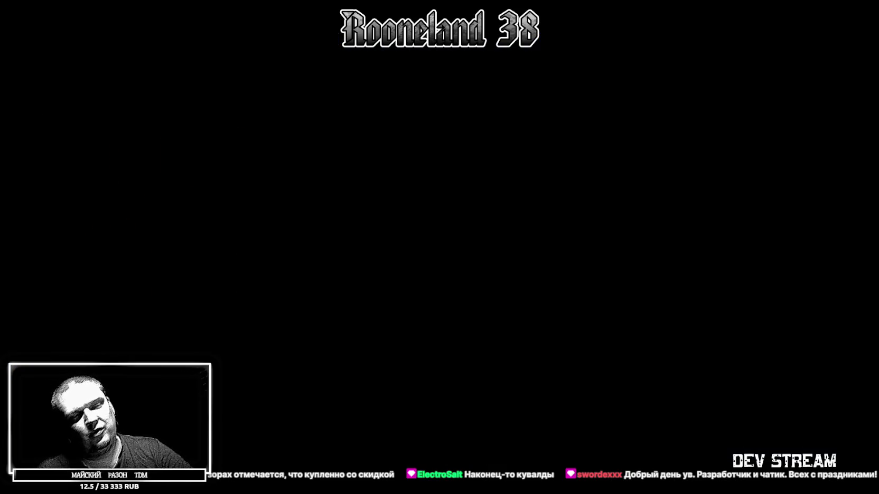
Open the Былина store page from the Steam library.
left_click(283, 427)
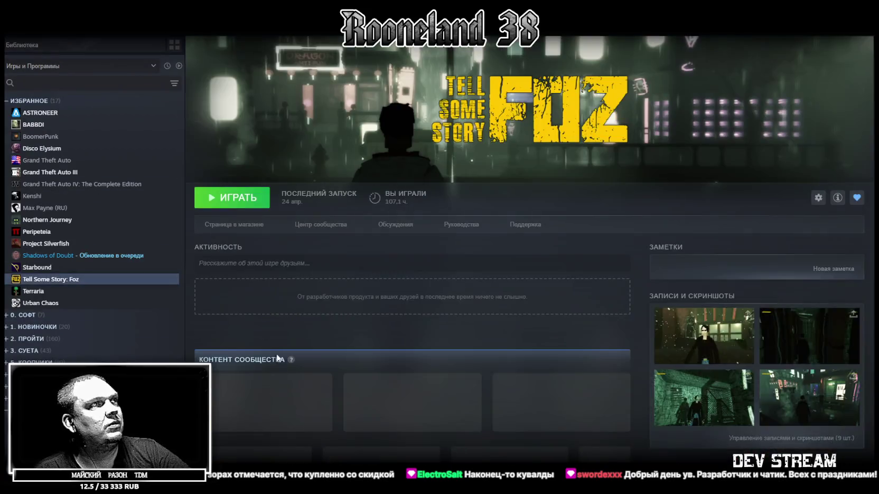
left_click(236, 219)
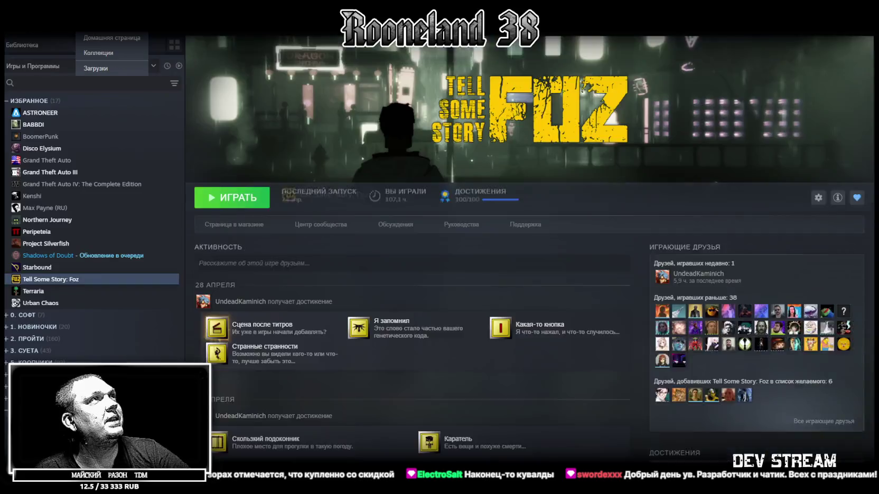
left_click(111, 38)
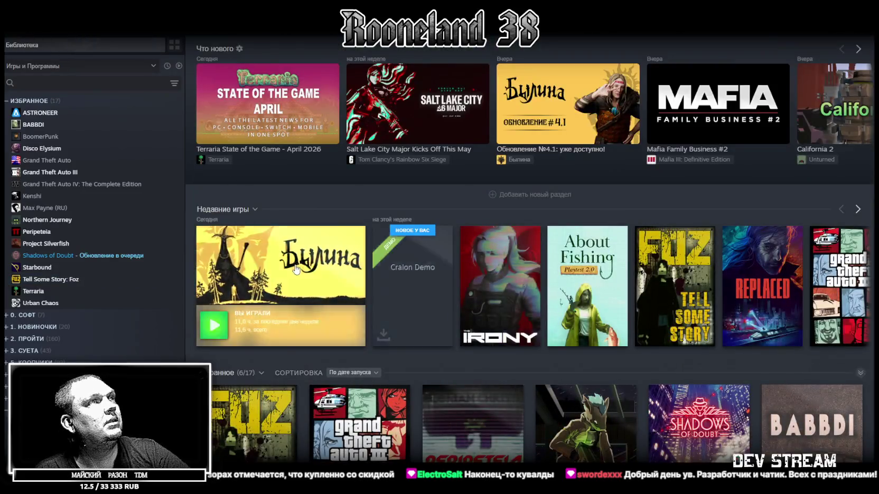
left_click(273, 280)
left_click(244, 225)
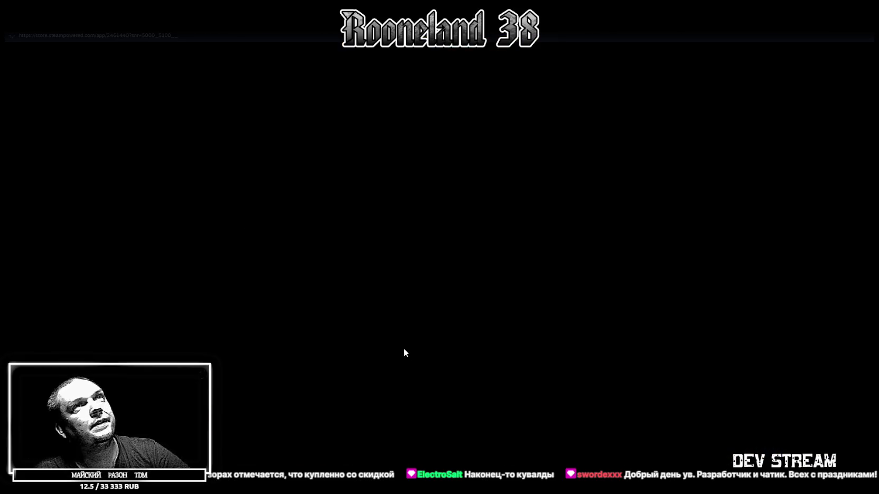
Scroll through the Былина store page.
scroll(349, 363, "down", 10)
scroll(348, 357, "down", 8)
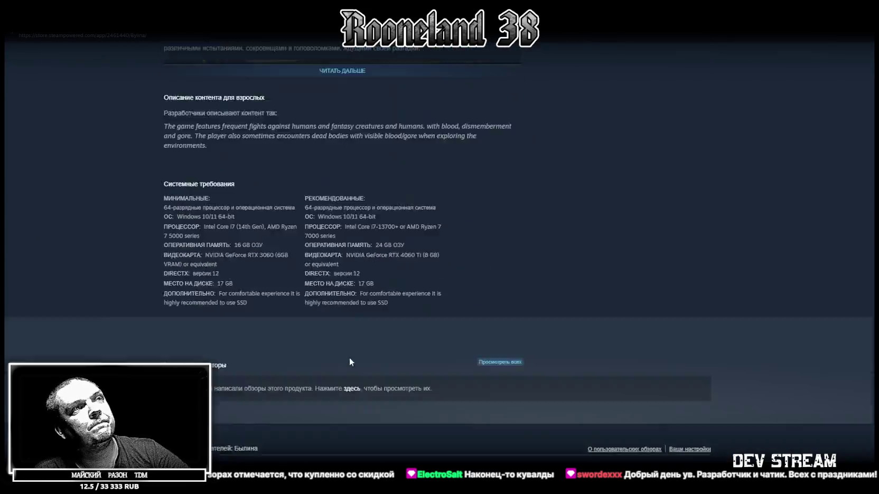
scroll(349, 357, "down", 3)
scroll(364, 338, "up", 1)
scroll(366, 339, "down", 1)
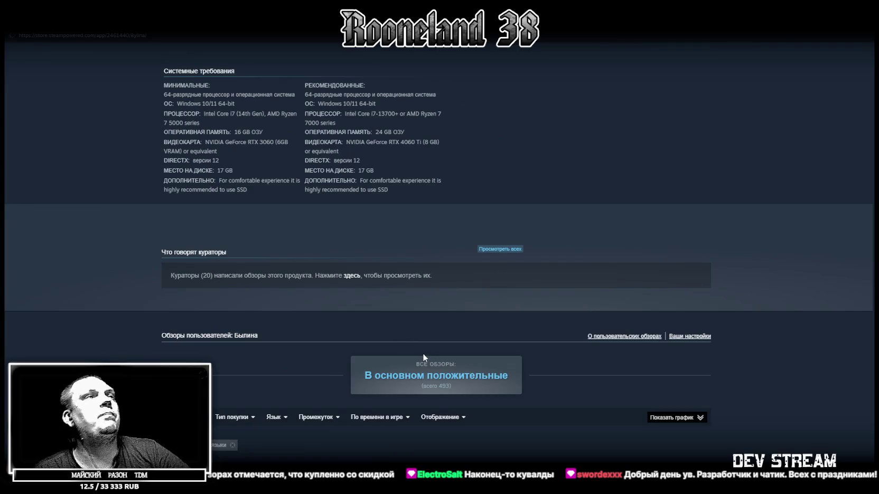
scroll(590, 291, "up", 1)
scroll(608, 253, "up", 8)
scroll(630, 222, "up", 10)
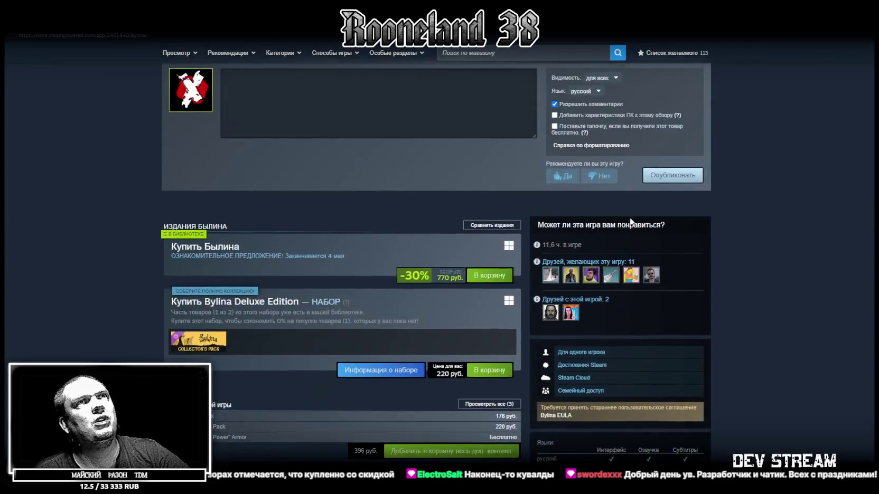
scroll(634, 222, "up", 5)
scroll(655, 211, "up", 5)
Jump to the user reviews section and scroll down through the reviews.
left_click(661, 243)
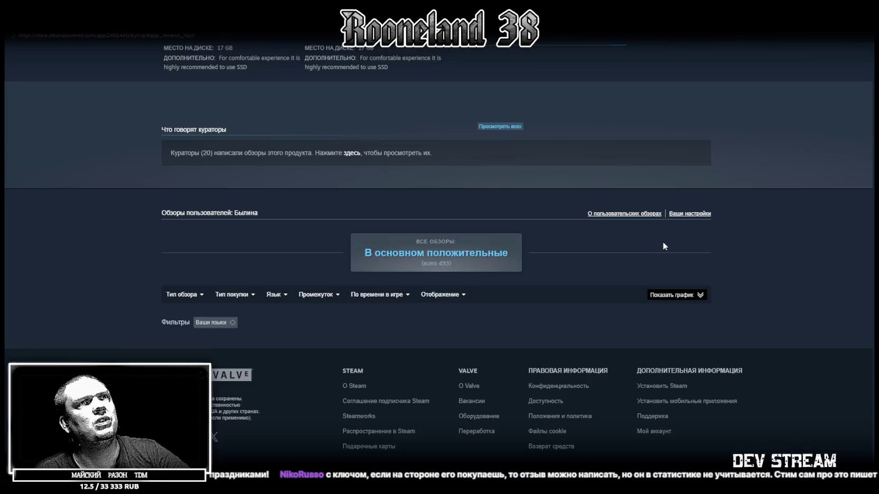
scroll(365, 334, "up", 1)
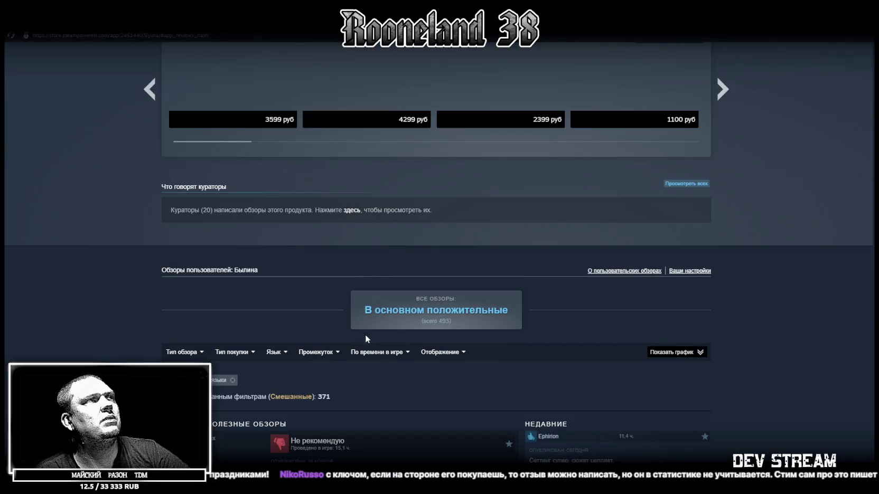
scroll(334, 349, "down", 5)
scroll(400, 319, "down", 5)
scroll(397, 314, "down", 3)
scroll(395, 314, "down", 3)
scroll(395, 313, "down", 3)
scroll(394, 317, "down", 3)
scroll(392, 316, "down", 2)
scroll(391, 315, "down", 3)
scroll(389, 315, "down", 3)
scroll(388, 315, "down", 3)
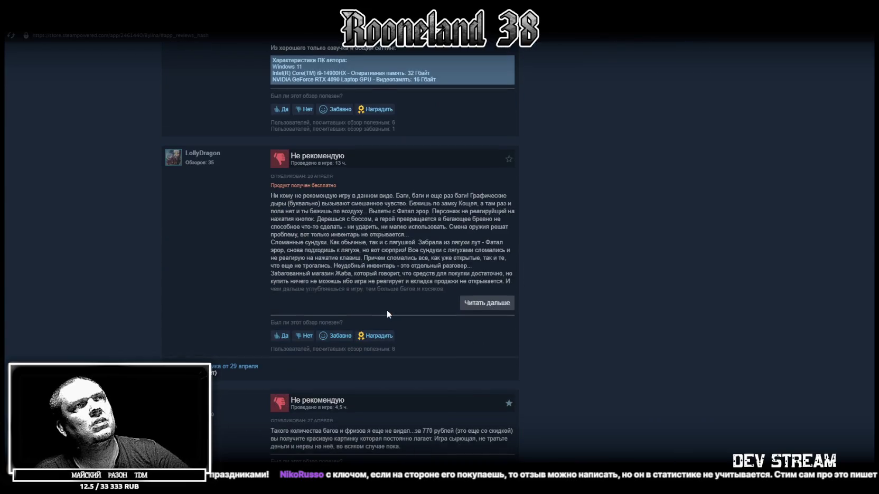
scroll(449, 285, "up", 3)
scroll(529, 243, "up", 1)
scroll(523, 222, "up", 1)
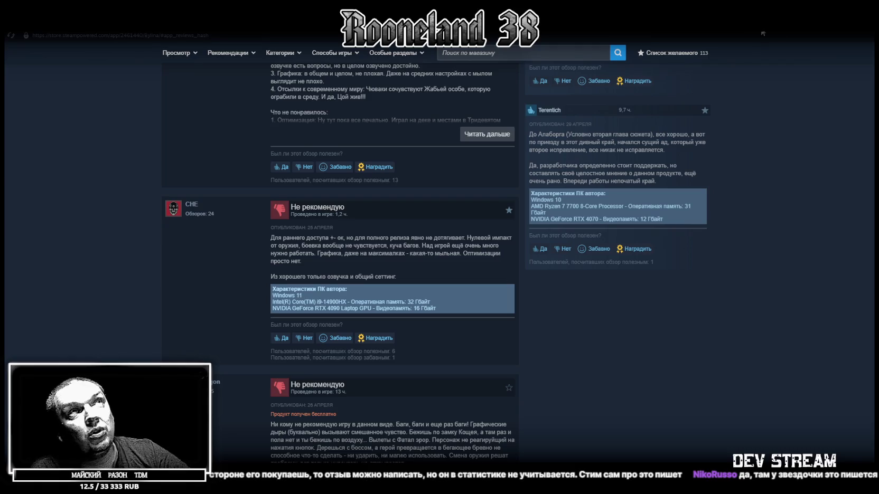
Scroll to the top of the Былина page and un-maximize the Steam window over Blockbench.
scroll(382, 237, "up", 15)
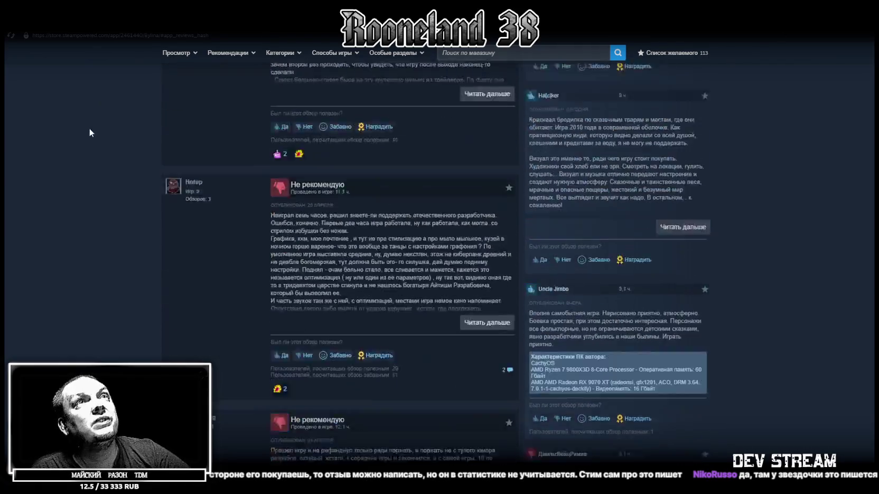
scroll(99, 116, "up", 5)
scroll(110, 97, "up", 5)
scroll(130, 88, "up", 5)
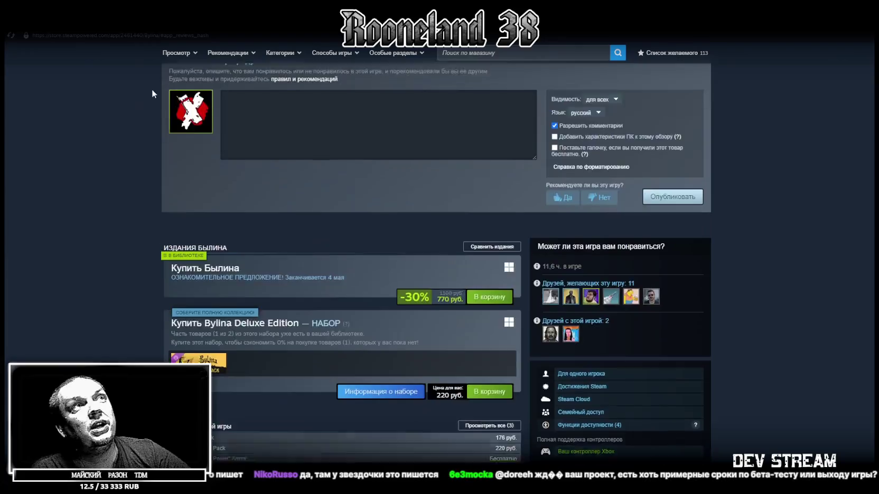
scroll(190, 79, "up", 5)
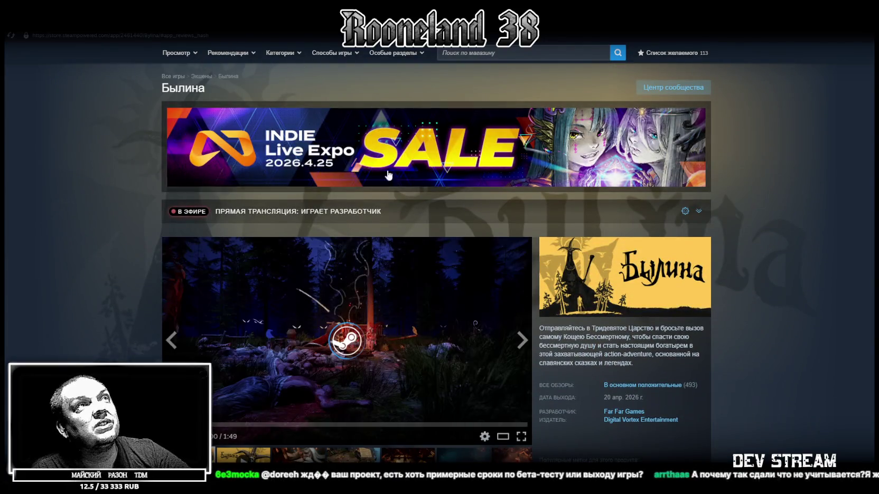
left_click_drag(333, 10, 333, 82)
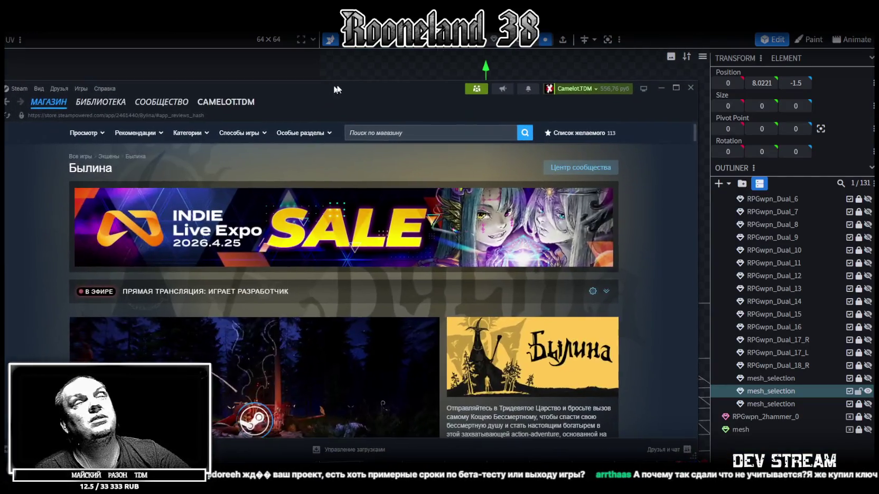
Return to Blockbench and zoom in on the top of the handle.
left_click(691, 88)
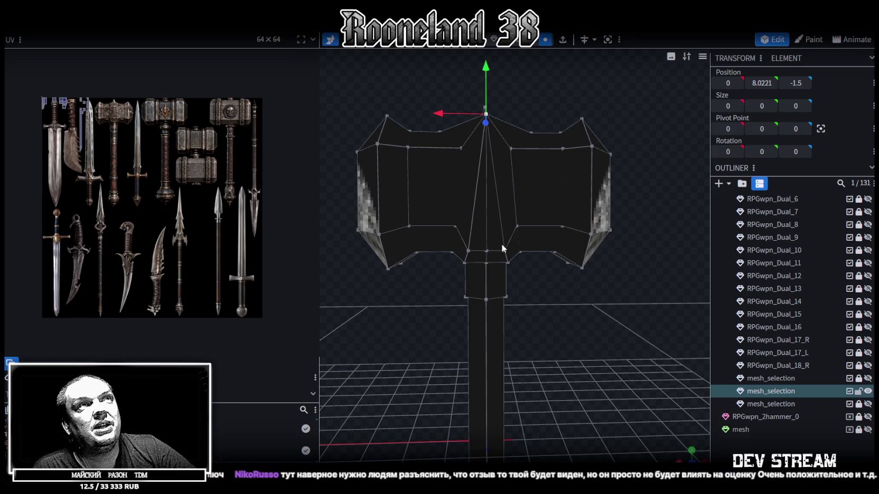
scroll(546, 327, "up", 2)
scroll(547, 326, "up", 2)
scroll(533, 295, "up", 2)
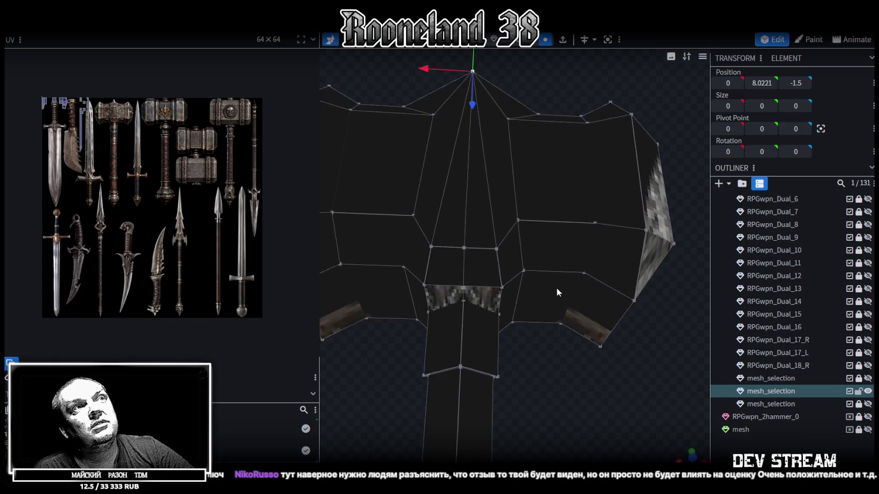
scroll(556, 288, "up", 1)
left_click(464, 286)
left_click(500, 284)
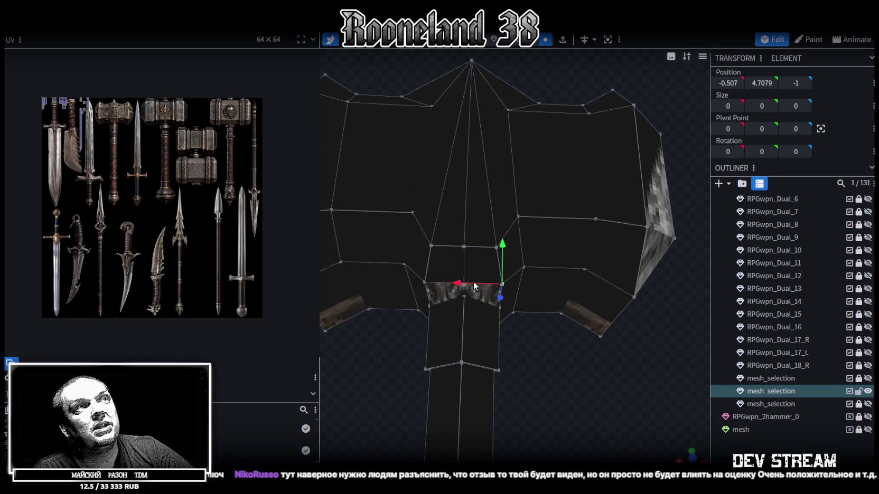
Merge two stray vertex pairs on the front side where the handle meets the head.
scroll(464, 272, "up", 3)
left_click(486, 238)
scroll(454, 238, "up", 1)
scroll(423, 235, "up", 1)
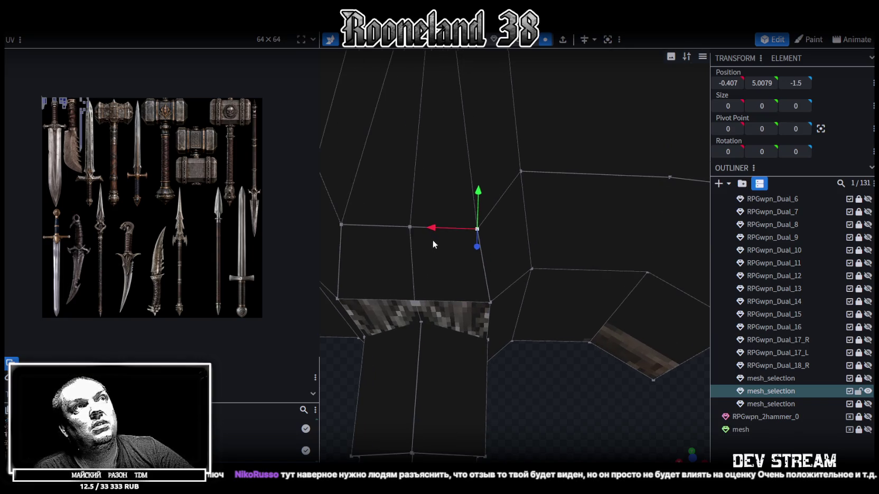
left_click(410, 228, "shift")
right_click(410, 229)
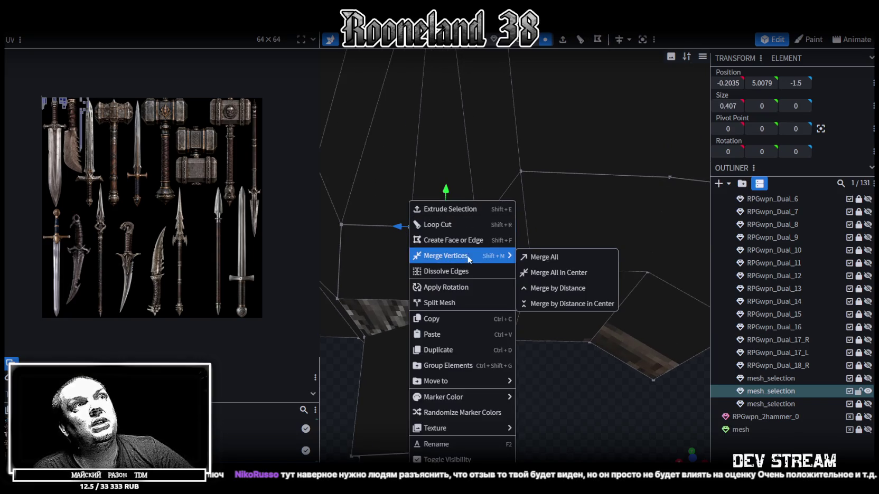
left_click(528, 257)
left_click(490, 300)
left_click(418, 297, "shift")
right_click(418, 297)
left_click(528, 257)
Merge two more vertex pairs on the other side and above the collar.
mouse_move(555, 348)
left_mouse_down()
mouse_move(528, 388)
mouse_move(499, 399)
mouse_move(383, 336)
mouse_move(519, 331)
mouse_move(611, 352)
mouse_move(517, 372)
mouse_move(511, 236)
left_mouse_up()
left_click(504, 225)
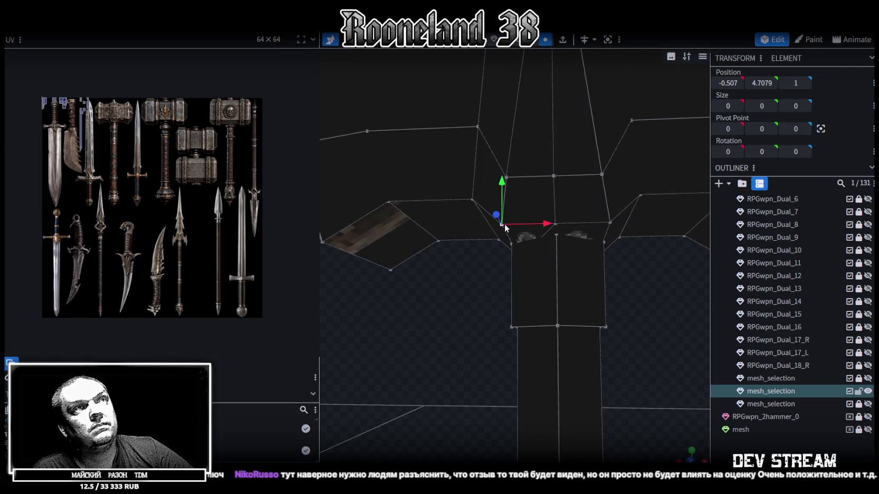
left_click(556, 224, "shift")
right_click(557, 224)
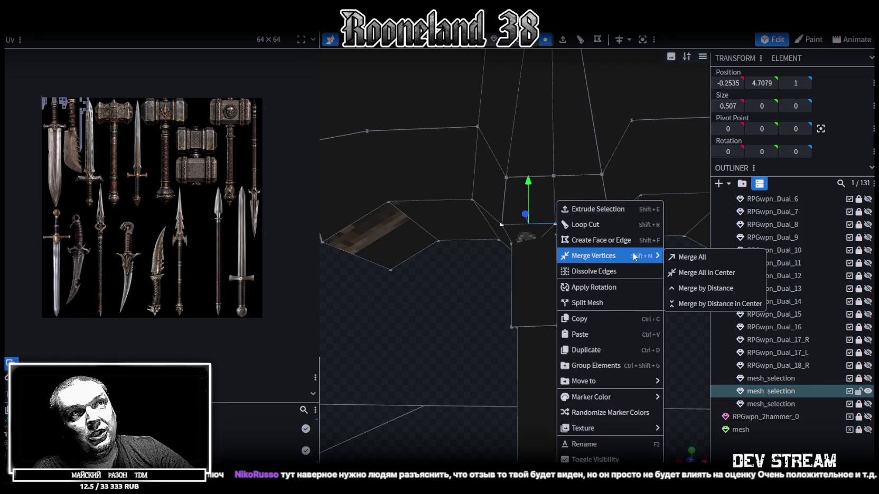
left_click(669, 256)
mouse_move(669, 258)
left_mouse_down()
mouse_move(655, 327)
mouse_move(546, 278)
left_mouse_up()
left_click(531, 274)
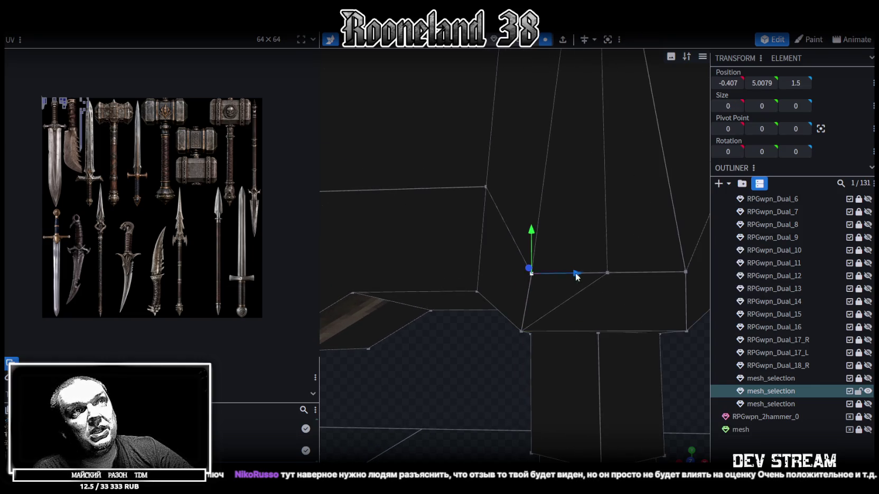
left_click(607, 273, "shift")
right_click(608, 273)
left_click(739, 258)
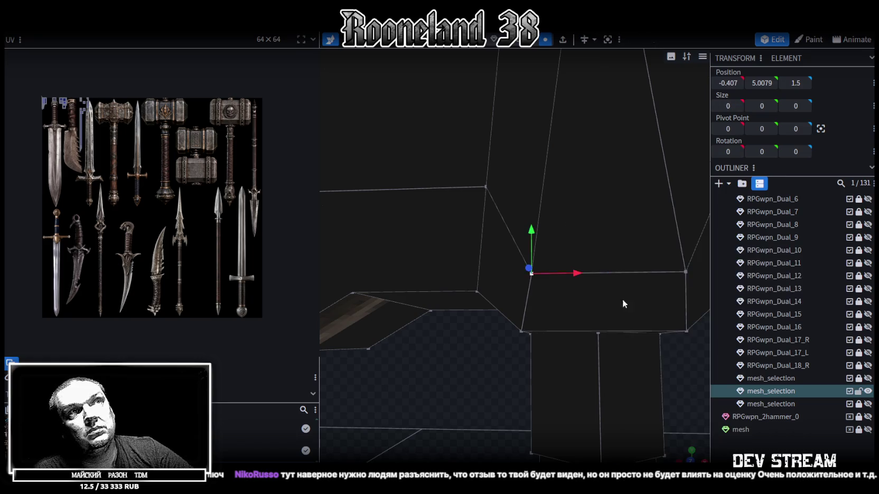
Orbit to an angled view of the whole hammer and save it as RPGweapon.bbmodel.
left_click_drag(656, 285, 494, 394)
scroll(493, 394, "down", 5)
mouse_move(590, 390)
left_mouse_down()
mouse_move(546, 348)
mouse_move(570, 334)
mouse_move(617, 386)
left_mouse_up()
key("ctrl+s")
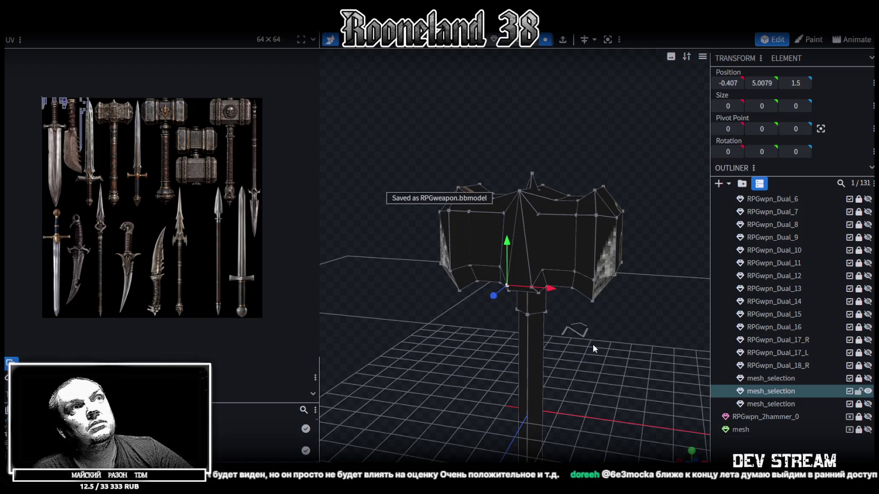
Orbit to a front view of the hammer, then switch to the Steam library.
left_click_drag(593, 344, 623, 350)
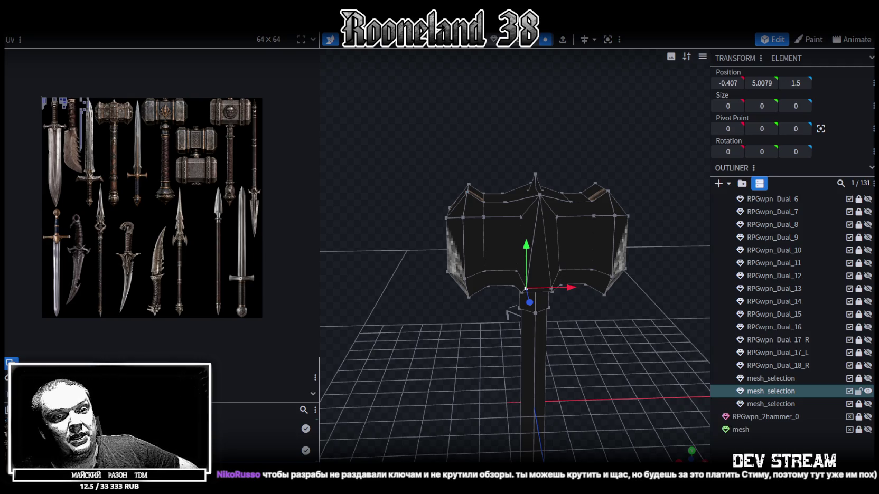
key("alt+Tab")
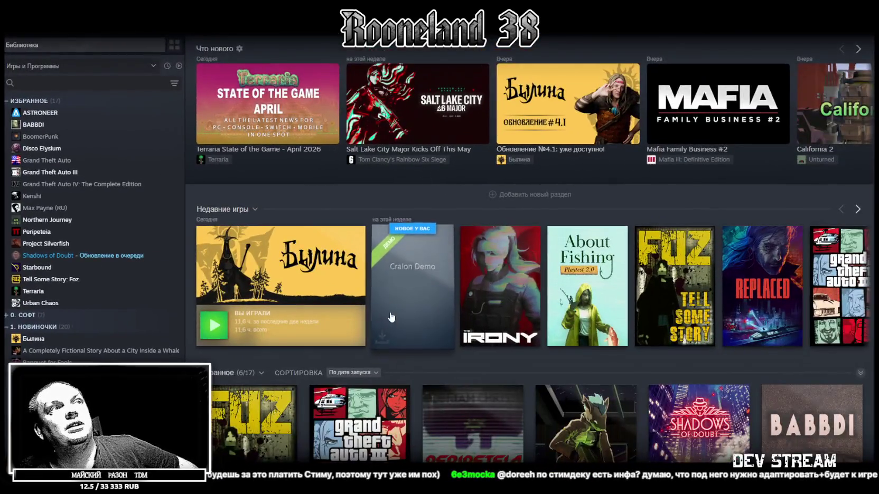
Open Былина's store page from the Steam library and jump to its user reviews.
scroll(309, 354, "down", 1)
scroll(309, 354, "down", 2)
mouse_move(247, 370)
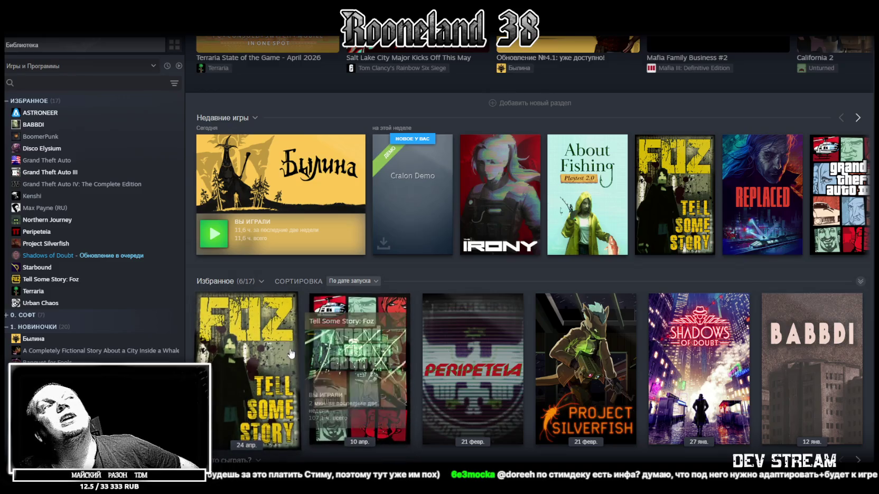
left_click(320, 176)
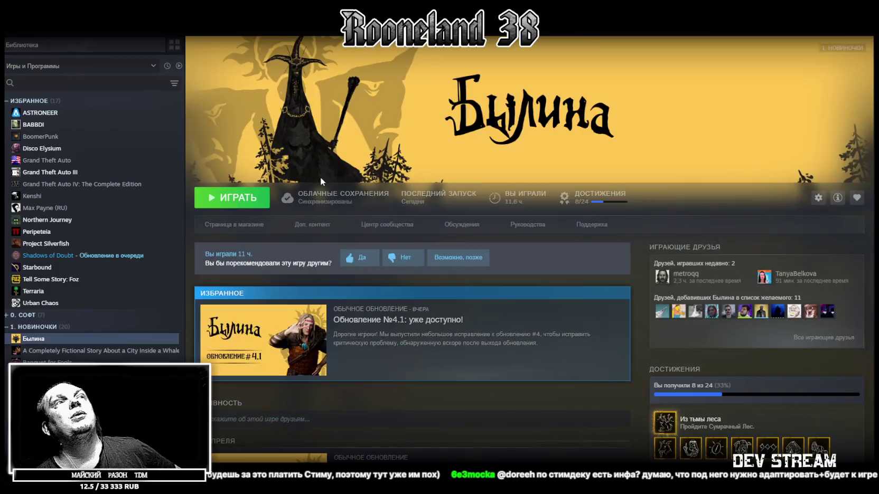
left_click(234, 225)
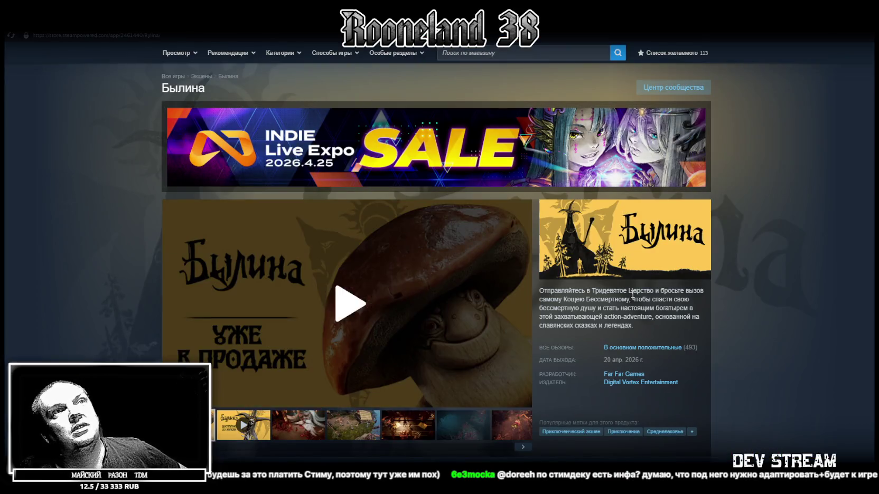
left_click(669, 390)
mouse_move(234, 268)
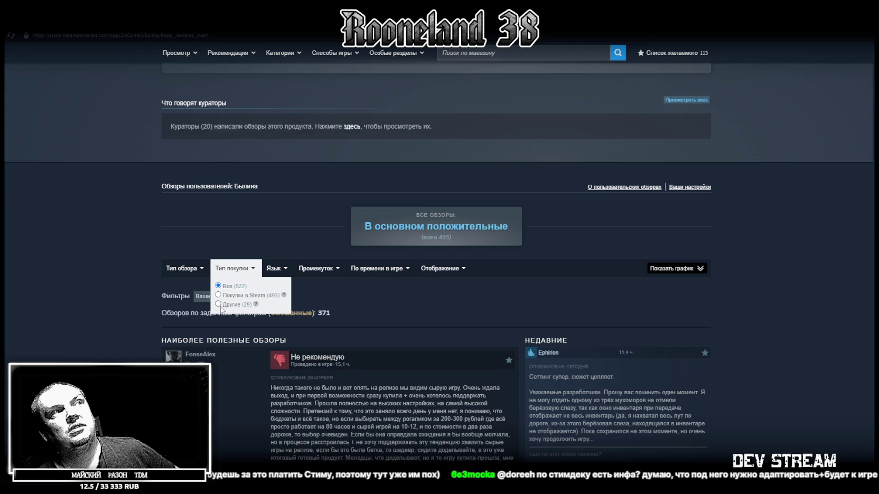
Filter Былина's reviews to purchase type Other (not Steam), showing 24 mostly positive reviews.
left_click(218, 295)
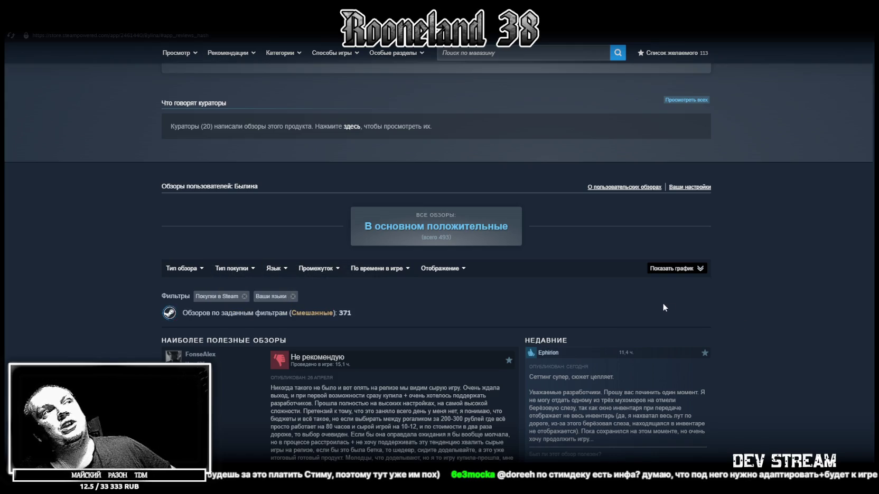
scroll(454, 346, "down", 3)
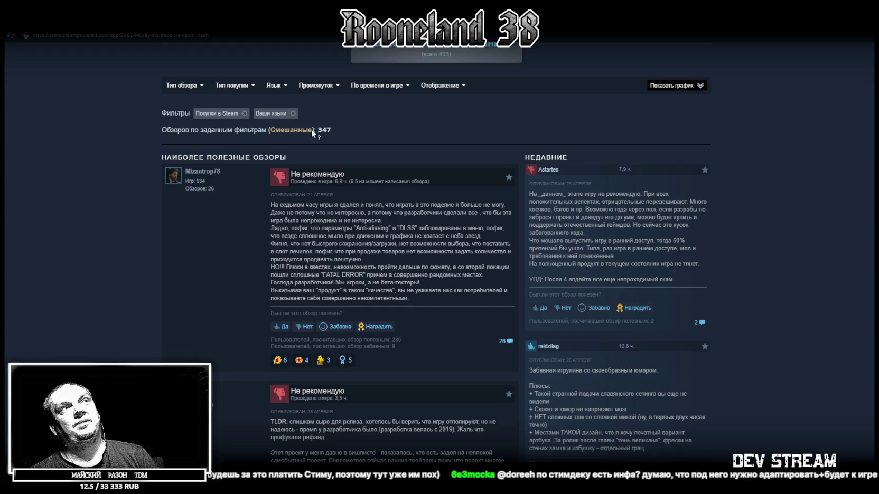
left_click(245, 114)
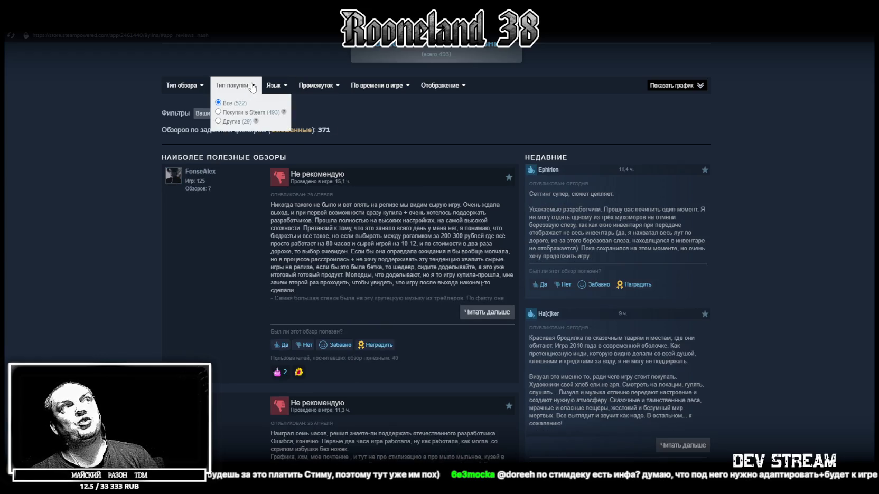
left_click(218, 121)
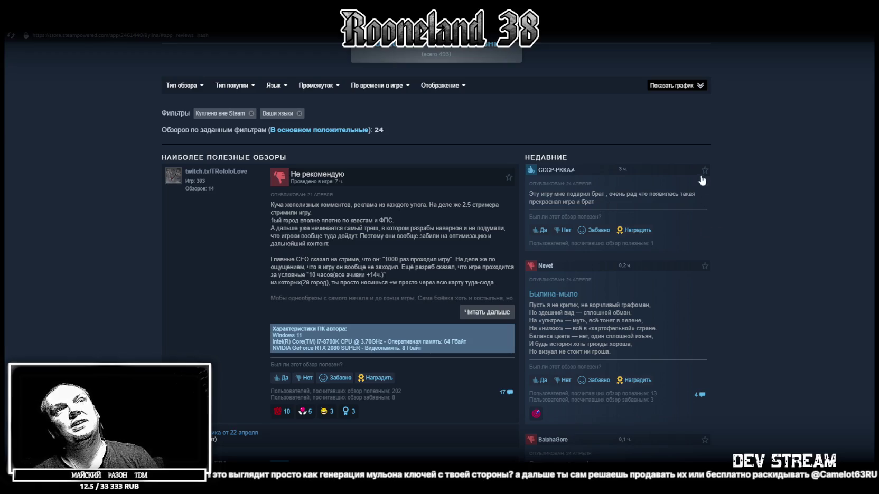
mouse_move(618, 172)
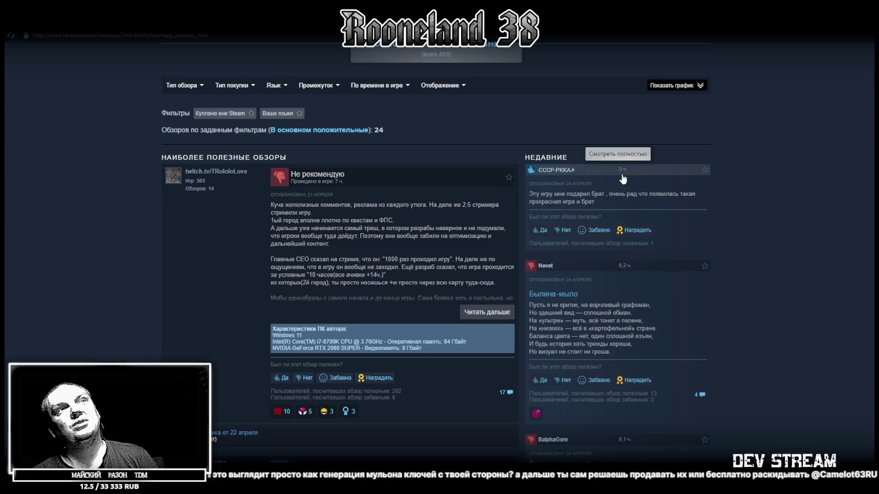
Read through the filtered reviews, then return to the hammer project in Blockbench.
scroll(748, 319, "down", 1)
scroll(747, 319, "down", 2)
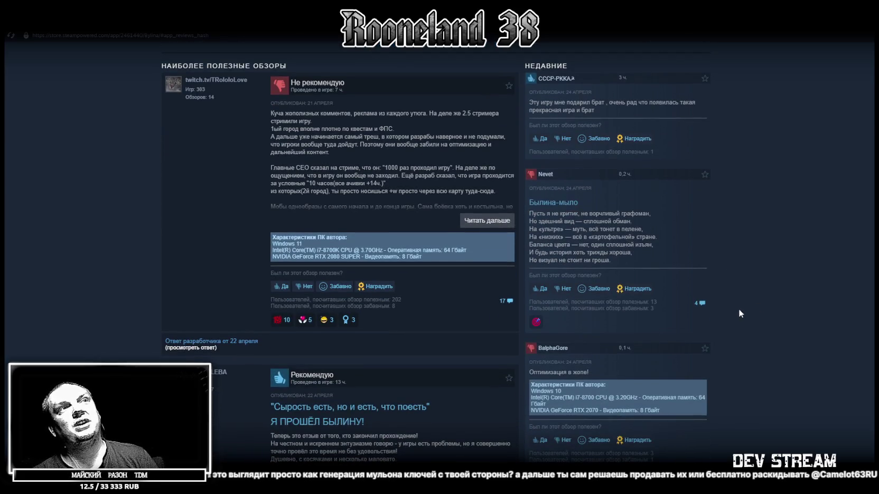
scroll(733, 309, "down", 2)
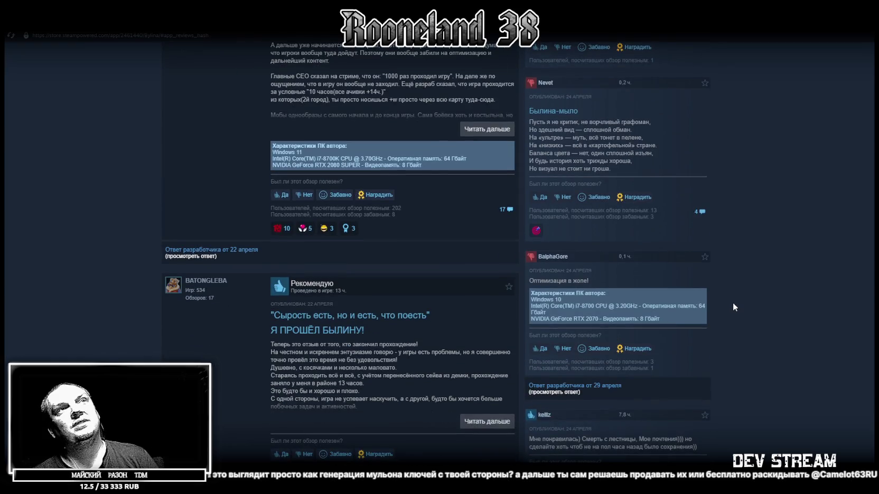
scroll(733, 306, "down", 2)
scroll(732, 305, "down", 3)
scroll(732, 304, "down", 2)
scroll(731, 304, "down", 1)
scroll(730, 305, "down", 4)
scroll(729, 305, "down", 2)
scroll(729, 304, "down", 2)
scroll(729, 304, "up", 2)
scroll(727, 300, "up", 1)
scroll(501, 290, "up", 5)
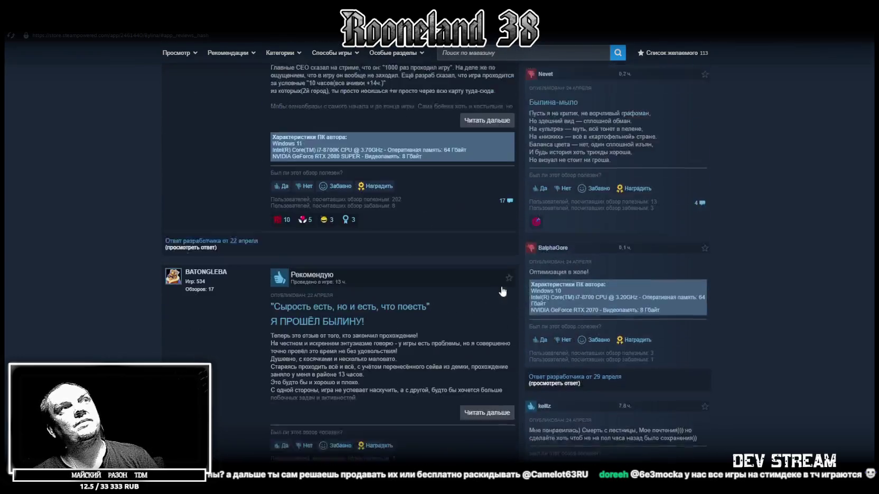
scroll(489, 289, "up", 5)
mouse_move(319, 267)
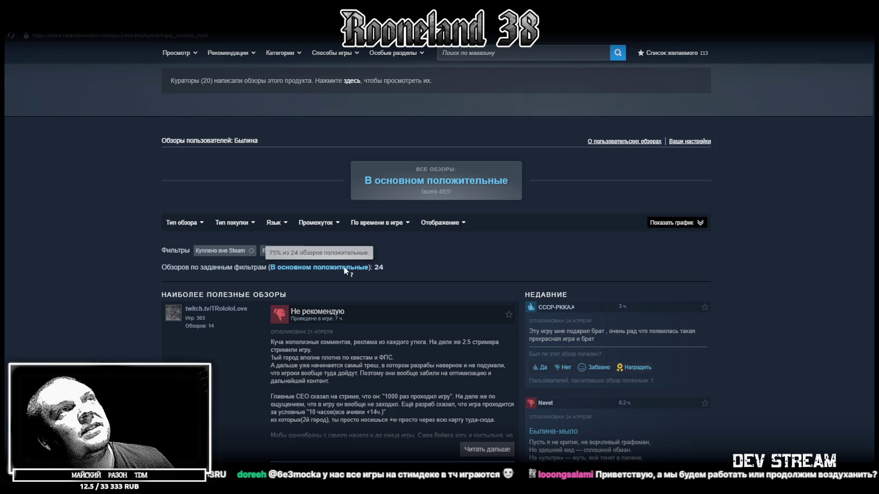
key("alt+Tab")
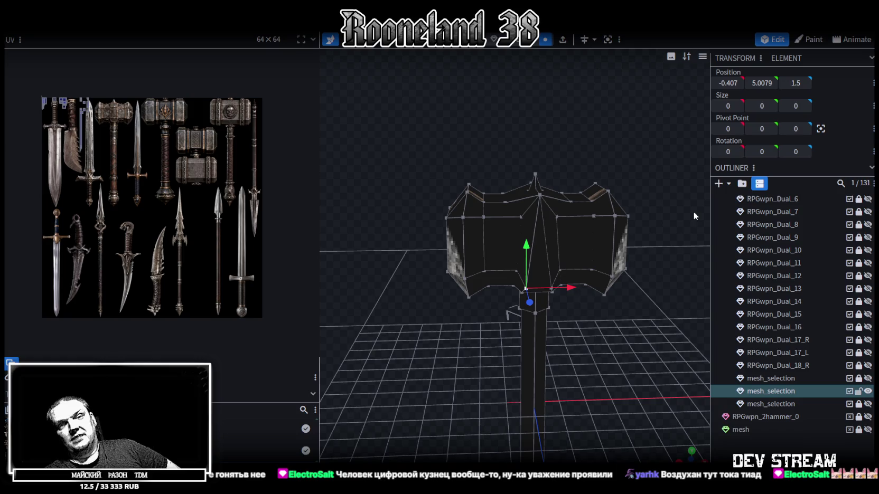
Select the whole hammer mesh (5.8704 × 16.8824 × 3) and center it in front orthographic view.
scroll(382, 228, "up", 2)
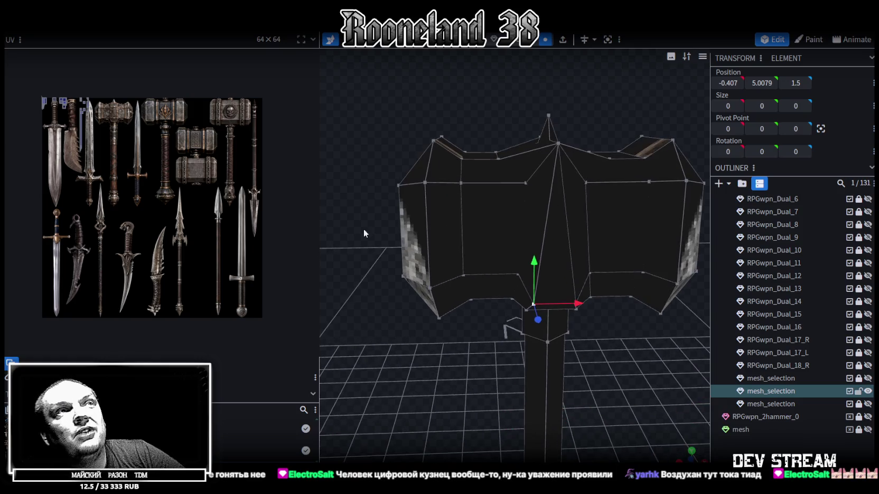
scroll(391, 264, "up", 2)
mouse_move(401, 255)
left_mouse_down()
mouse_move(508, 269)
mouse_move(424, 253)
mouse_move(436, 285)
mouse_move(542, 212)
mouse_move(556, 258)
left_mouse_up()
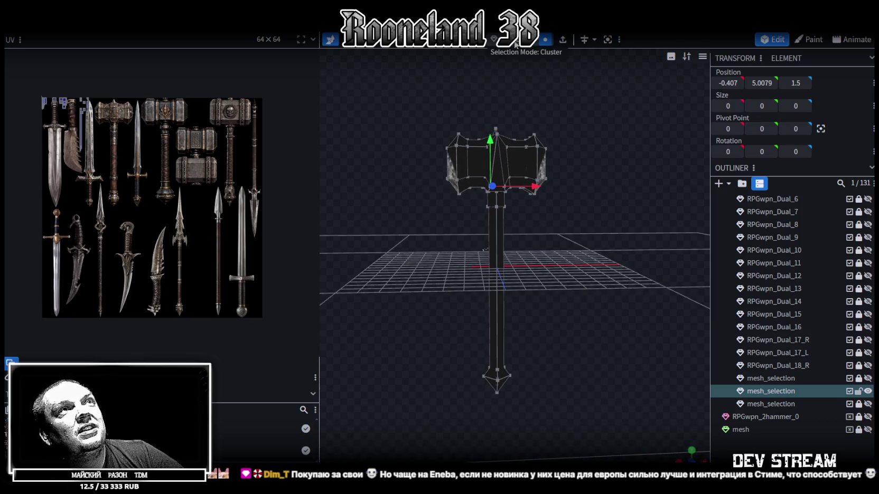
left_click(543, 185)
double_click(544, 185)
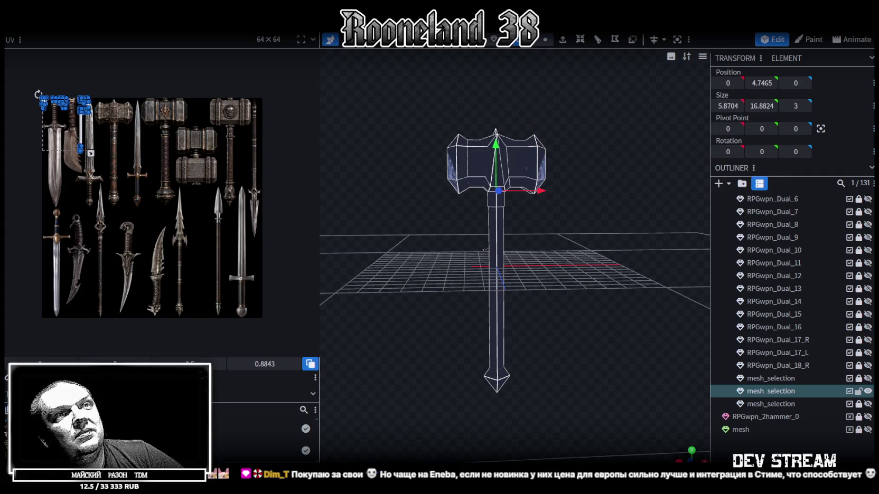
key("KP_1")
scroll(524, 330, "down", 3)
right_click_drag(525, 330, 515, 228)
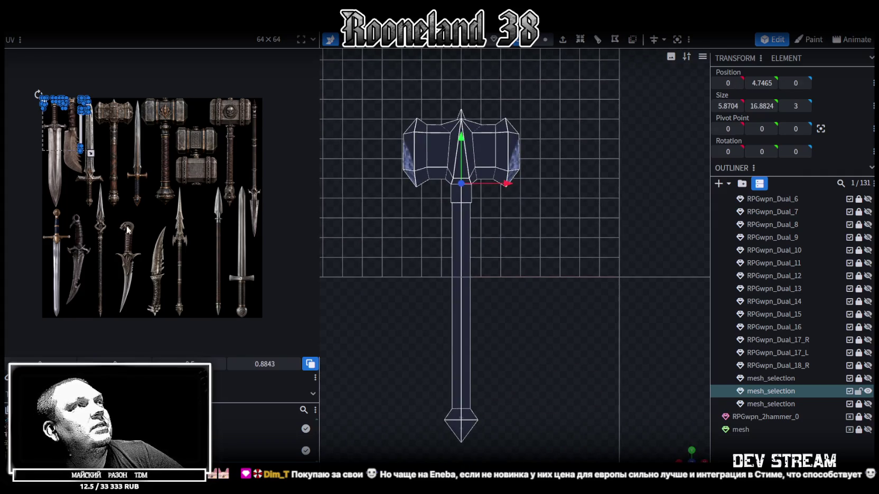
Move the handle's UV strip off the cleaver onto the grip artwork and stretch it to fit.
left_click_drag(91, 153, 68, 170)
scroll(107, 143, "up", 2)
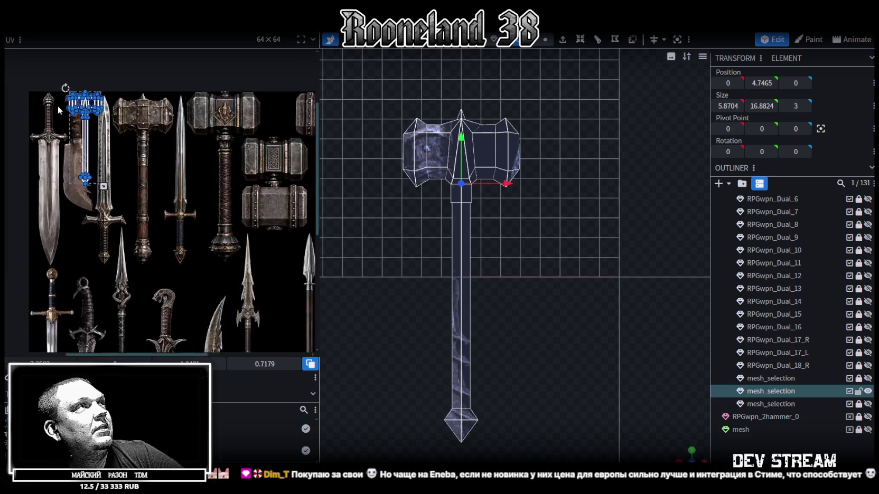
scroll(107, 143, "up", 2)
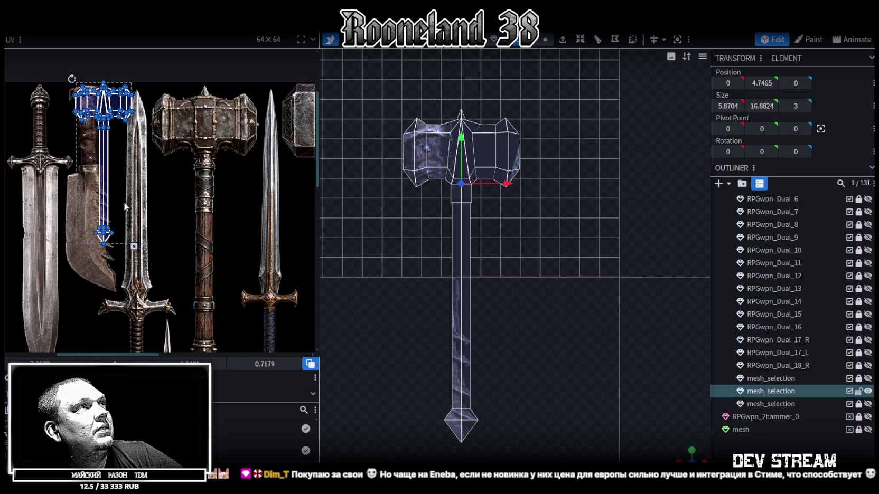
scroll(126, 201, "down", 2)
mouse_move(77, 222)
left_mouse_down()
mouse_move(139, 158)
mouse_move(52, 253)
left_mouse_up()
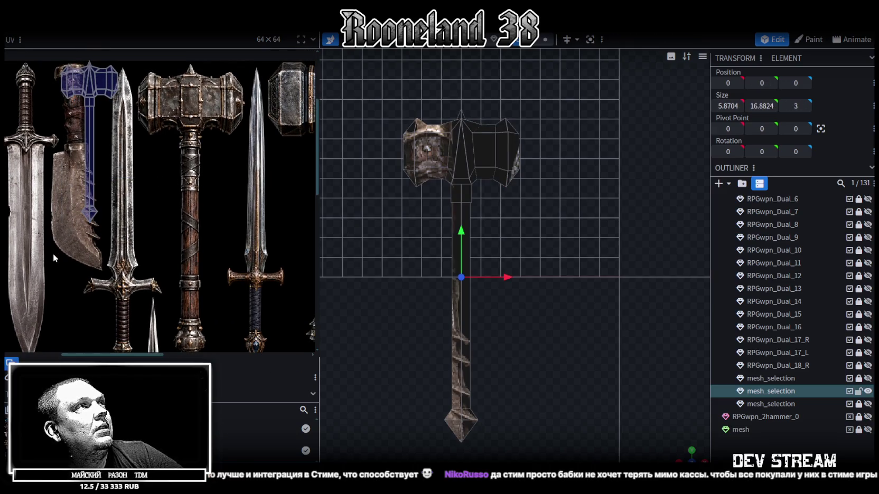
left_click_drag(94, 123, 165, 126)
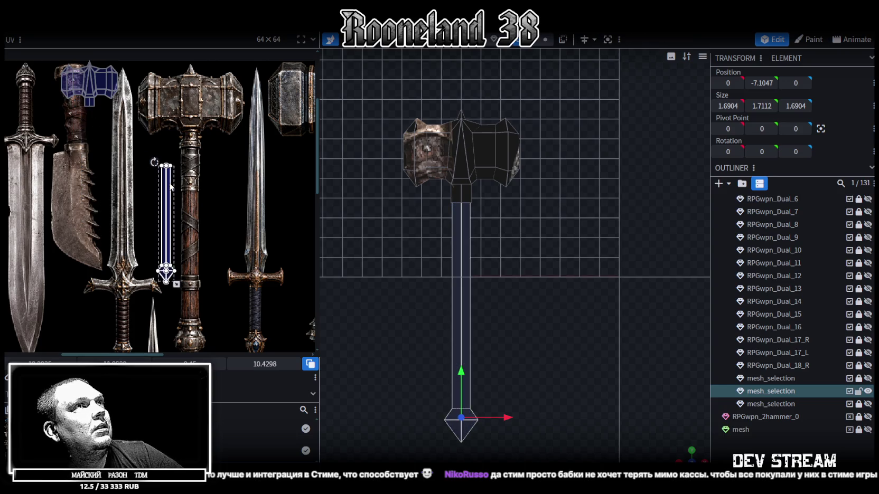
scroll(160, 139, "up", 2)
scroll(160, 139, "up", 2)
middle_click_drag(226, 242, 213, 218)
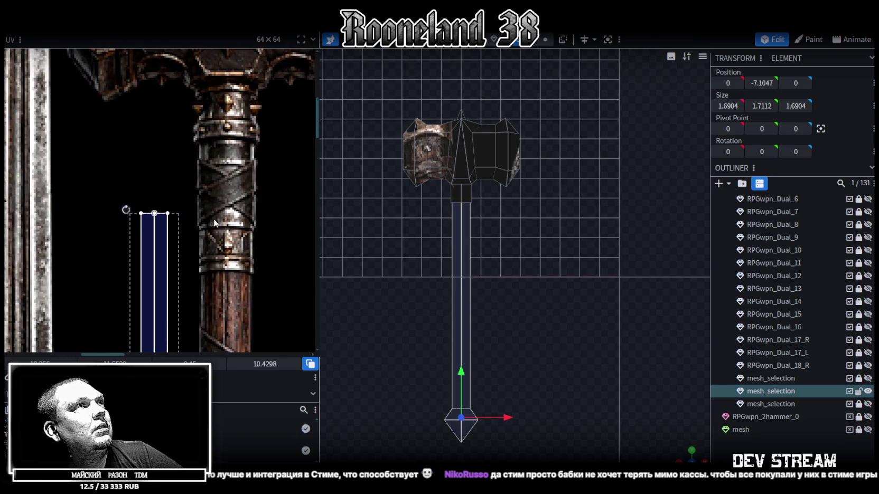
mouse_move(153, 233)
left_mouse_down()
mouse_move(210, 182)
mouse_move(208, 168)
left_mouse_up()
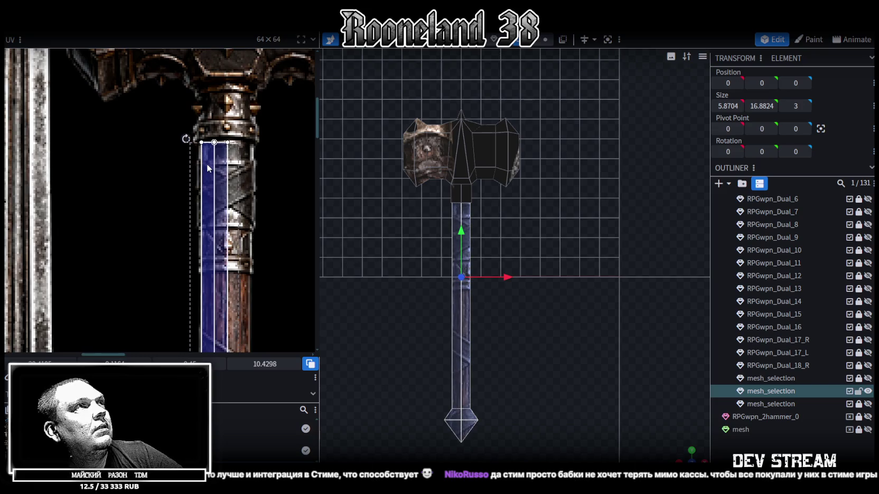
scroll(208, 167, "down", 3)
scroll(247, 177, "up", 2)
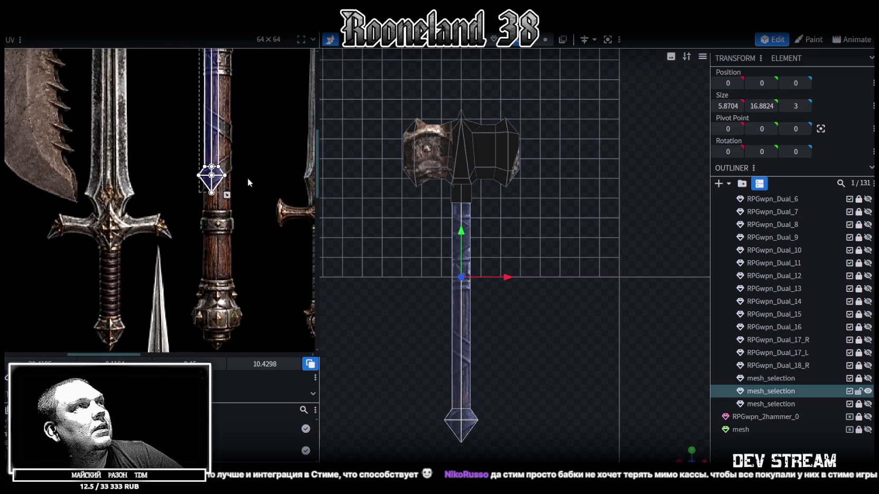
scroll(226, 128, "up", 1)
left_click_drag(218, 125, 241, 262)
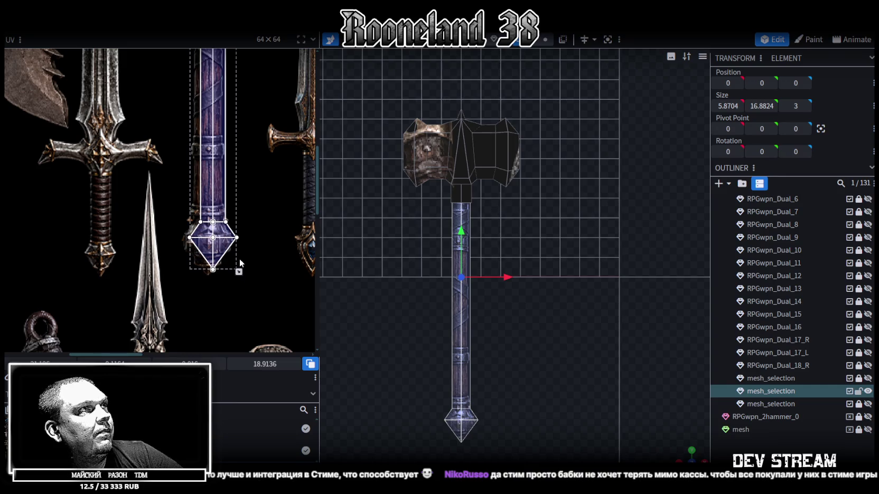
Enlarge and widen the pommel's UVs to cover the pommel cap artwork.
scroll(231, 255, "up", 2)
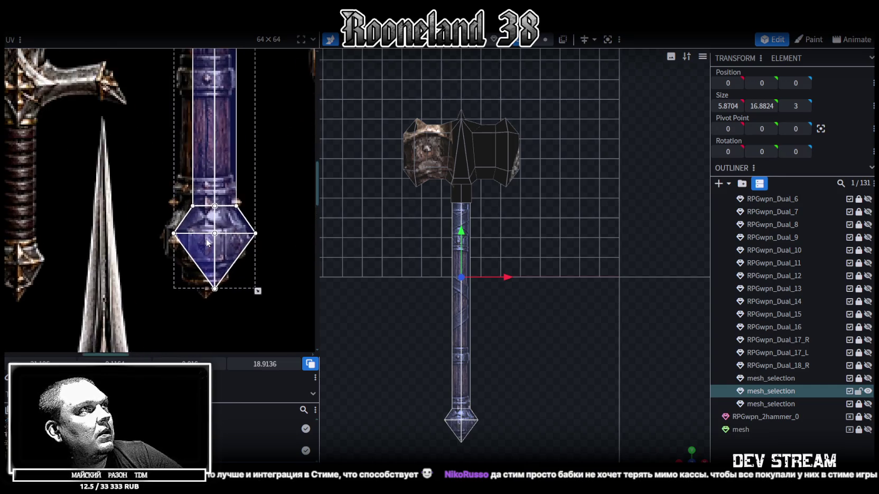
scroll(222, 238, "up", 2)
scroll(209, 218, "up", 2)
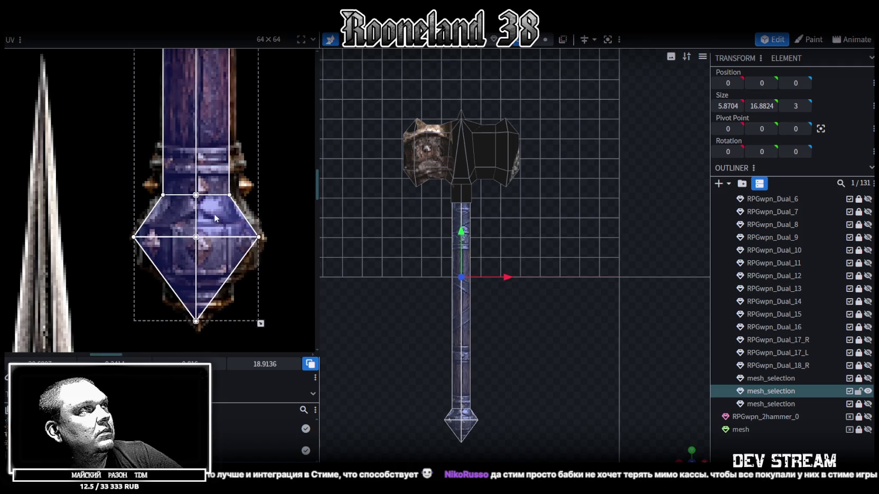
scroll(256, 246, "down", 2)
left_click_drag(236, 270, 240, 274)
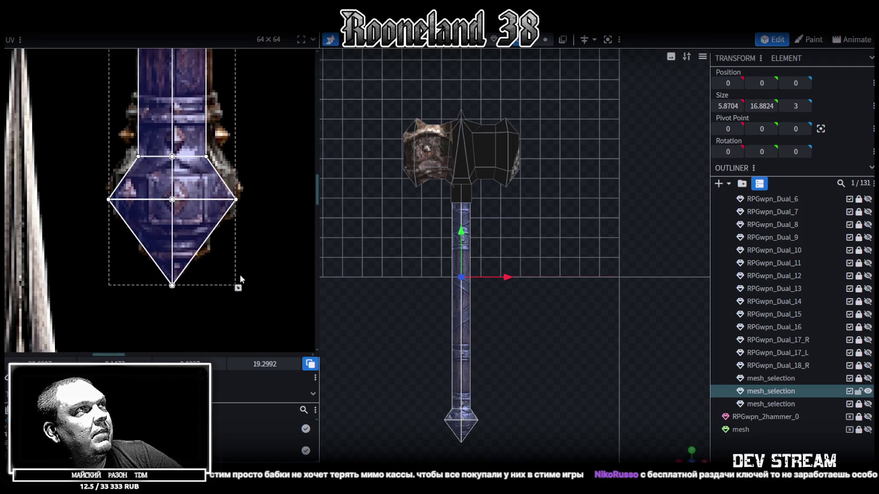
left_click_drag(189, 209, 195, 206)
scroll(196, 207, "down", 3)
scroll(218, 305, "down", 3)
scroll(238, 305, "up", 3)
scroll(185, 193, "up", 5)
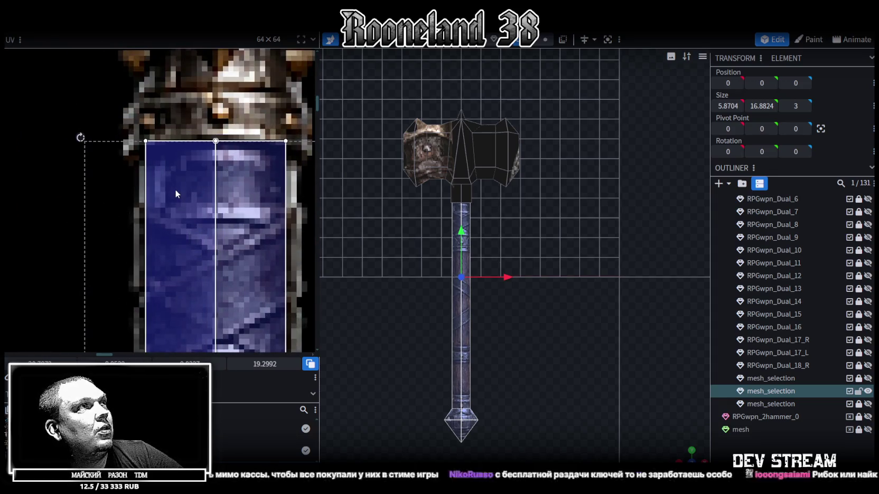
scroll(176, 191, "down", 2)
scroll(169, 195, "down", 2)
scroll(224, 181, "down", 2)
scroll(227, 201, "down", 2)
scroll(232, 238, "down", 2)
scroll(236, 260, "down", 2)
left_click_drag(240, 276, 245, 273)
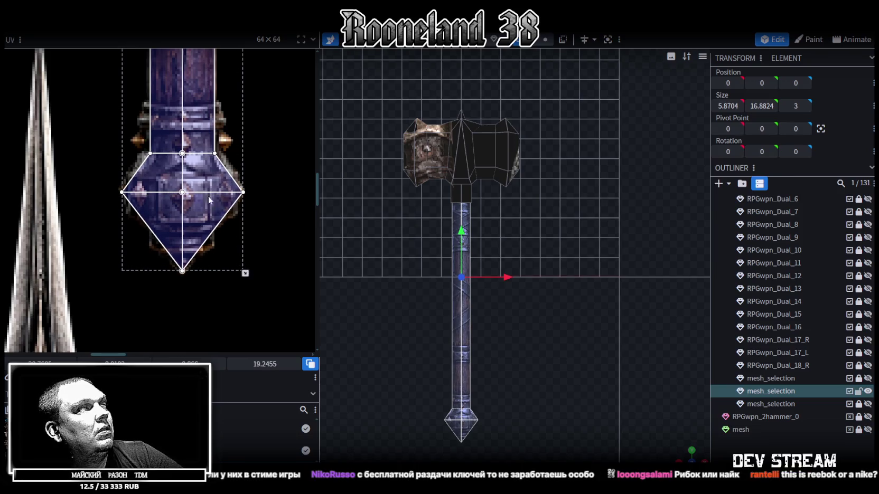
scroll(338, 310, "up", 2)
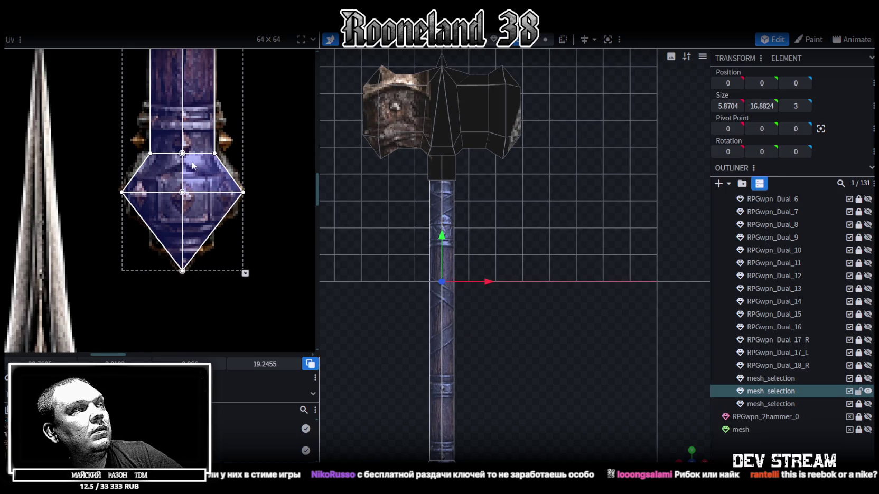
scroll(254, 307, "down", 3)
scroll(224, 323, "down", 2)
scroll(115, 193, "up", 2)
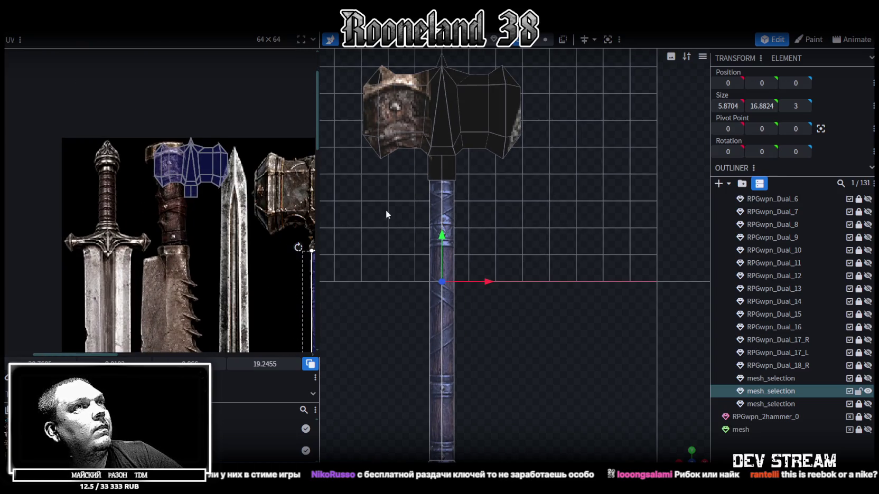
scroll(422, 208, "up", 3)
left_click_drag(683, 458, 511, 62)
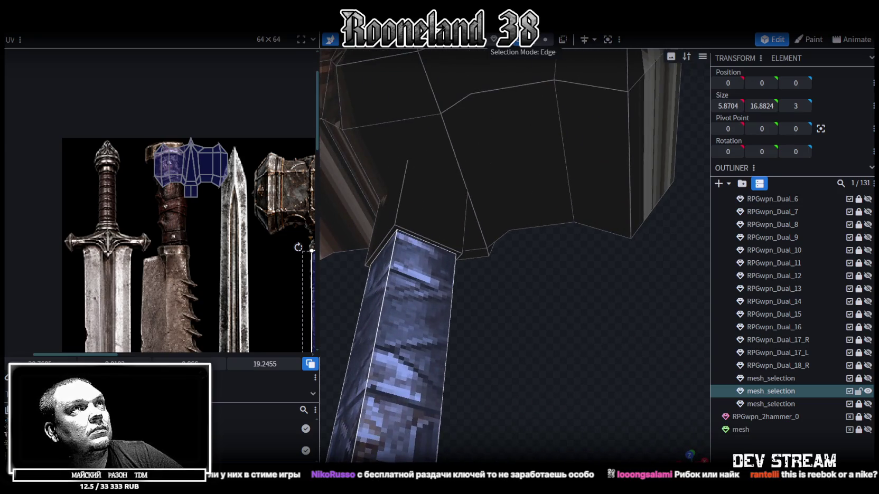
Select the small collar face below the hammer head in front orthographic view.
left_click(408, 233)
left_click_drag(407, 233, 631, 350)
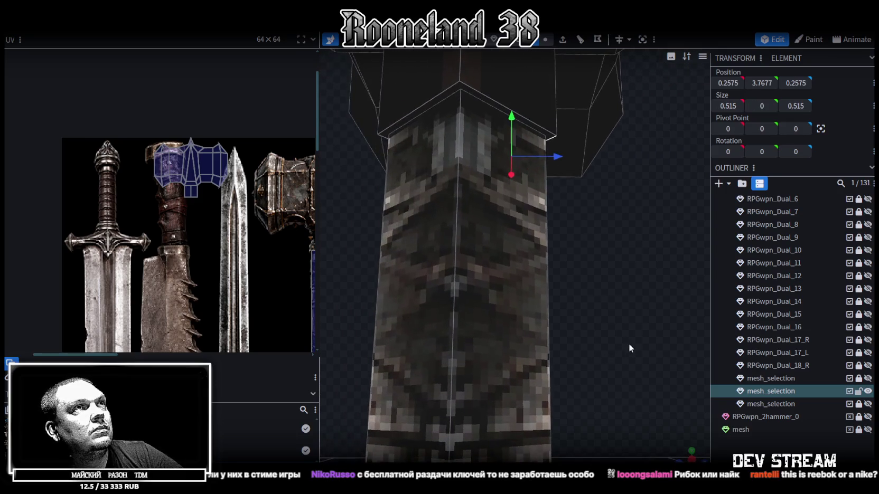
left_click(421, 102)
scroll(561, 286, "up", 3)
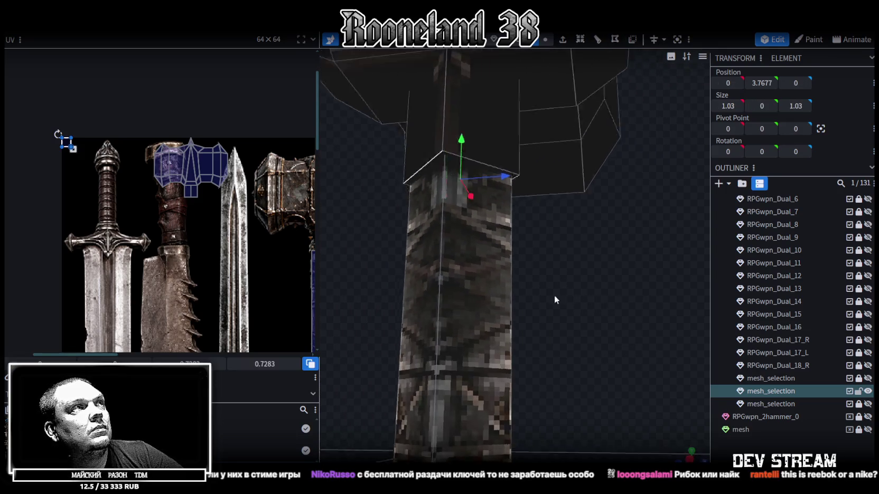
scroll(546, 305, "down", 3)
left_click_drag(242, 210, 58, 105)
key("KP_1")
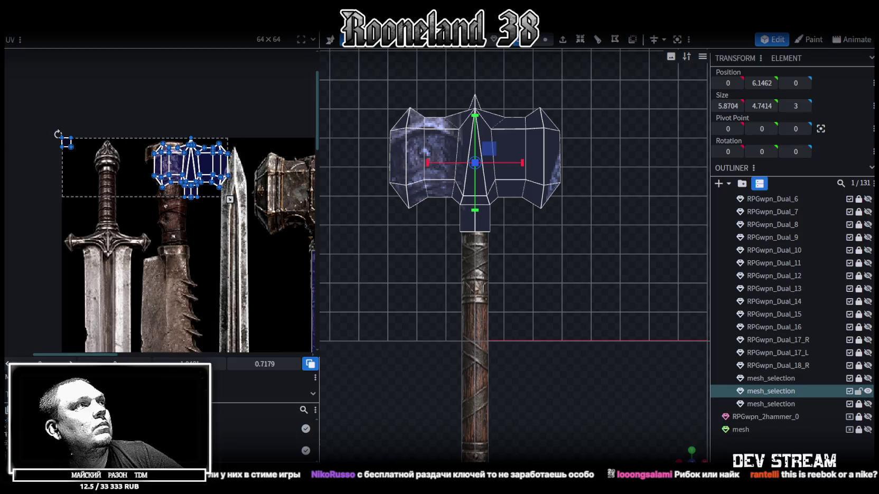
scroll(92, 188, "up", 2)
scroll(179, 188, "up", 2)
scroll(220, 210, "up", 2)
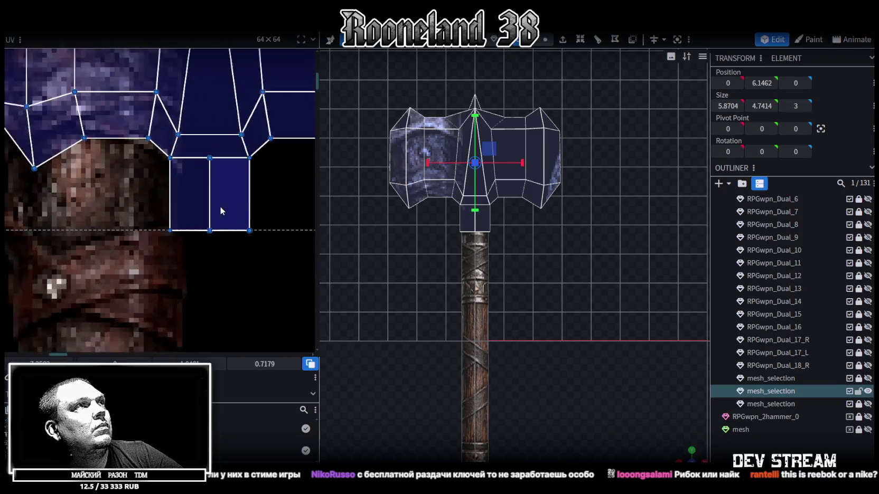
scroll(115, 276, "up", 2)
left_click(238, 180)
Move the collar's UV box onto the metal ring just below the head on the sheet.
scroll(266, 161, "down", 2)
middle_click_drag(266, 174, 77, 134)
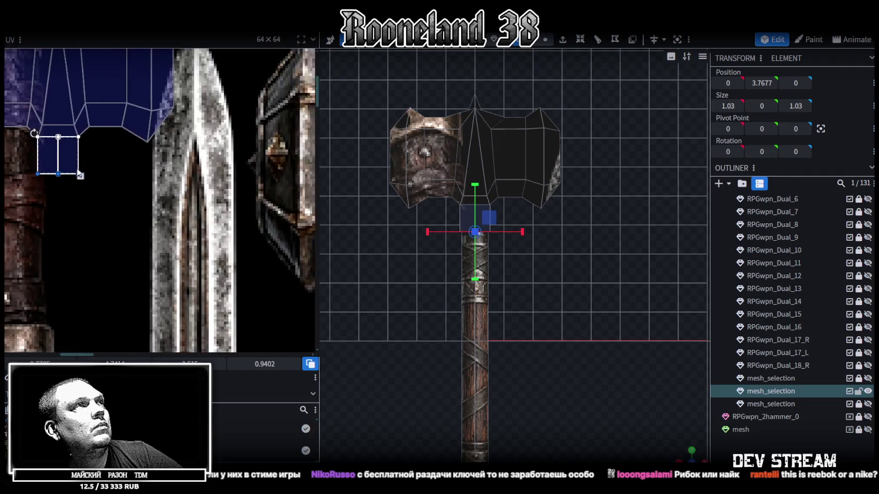
scroll(79, 148, "down", 2)
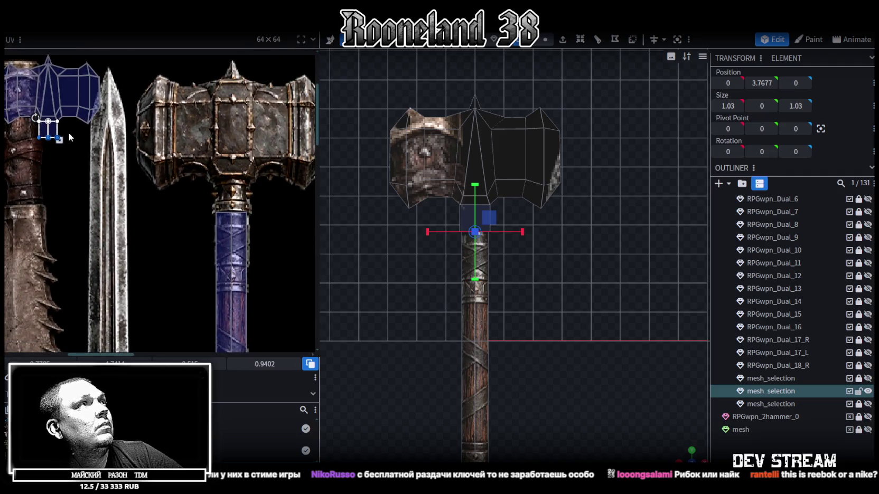
scroll(227, 200, "up", 3)
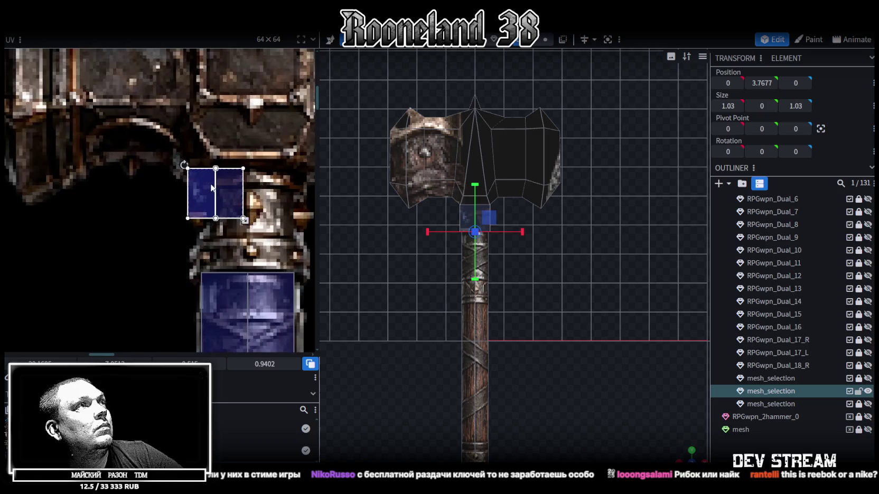
left_click(227, 199)
left_click_drag(227, 200, 219, 188)
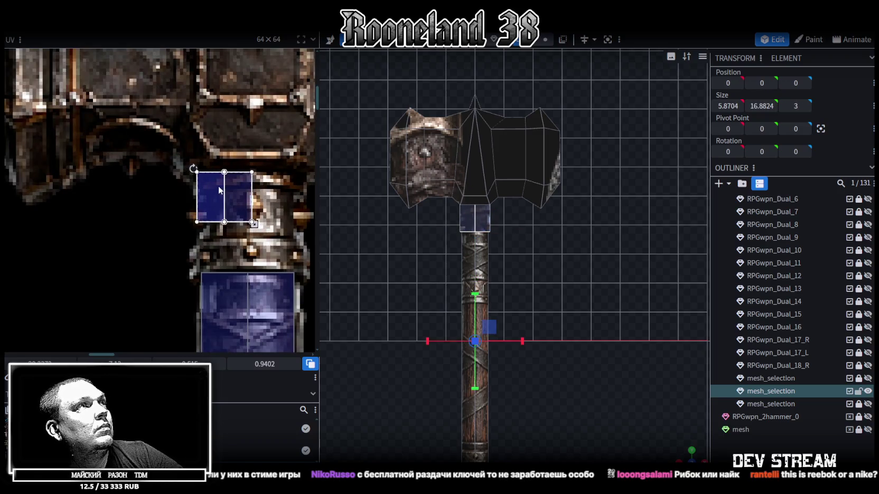
scroll(219, 188, "down", 1)
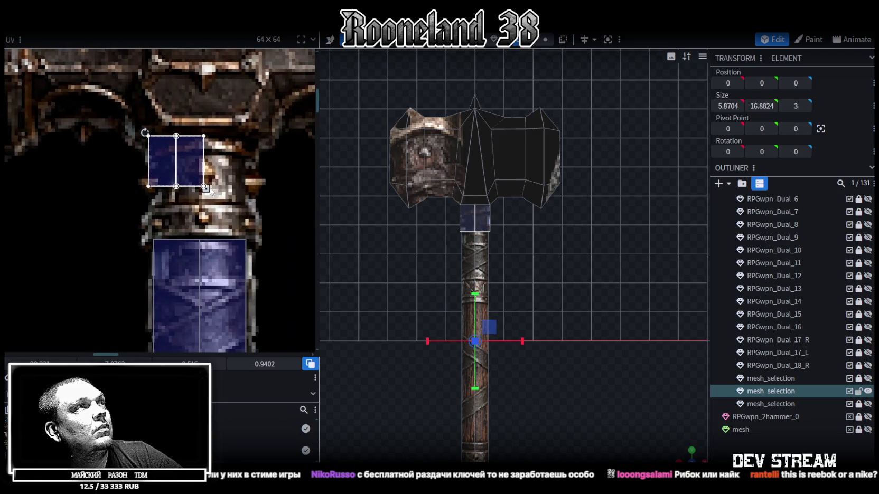
mouse_move(204, 177)
left_mouse_down()
mouse_move(196, 178)
mouse_move(258, 241)
left_mouse_up()
Enlarge the collar's UV box and shift it slightly left to line up with the ring.
left_click_drag(226, 210, 222, 212)
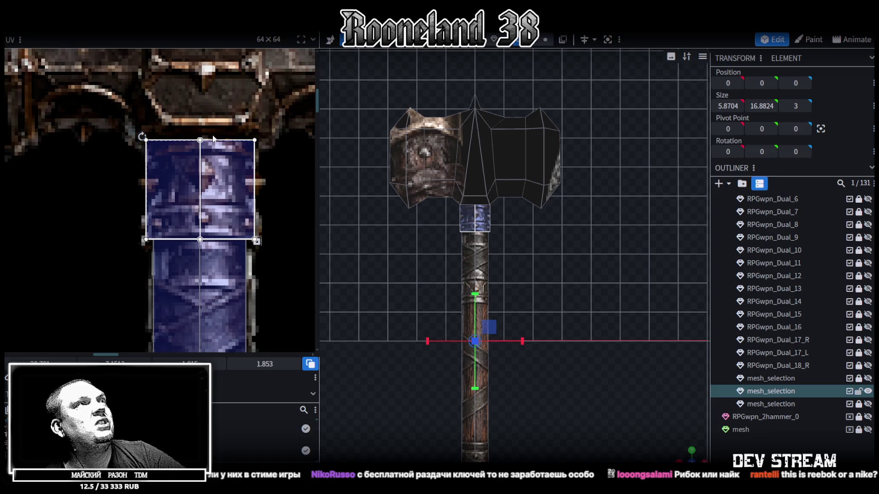
scroll(216, 136, "up", 2)
scroll(179, 144, "down", 2)
scroll(168, 180, "up", 1)
left_click_drag(168, 178, 167, 180)
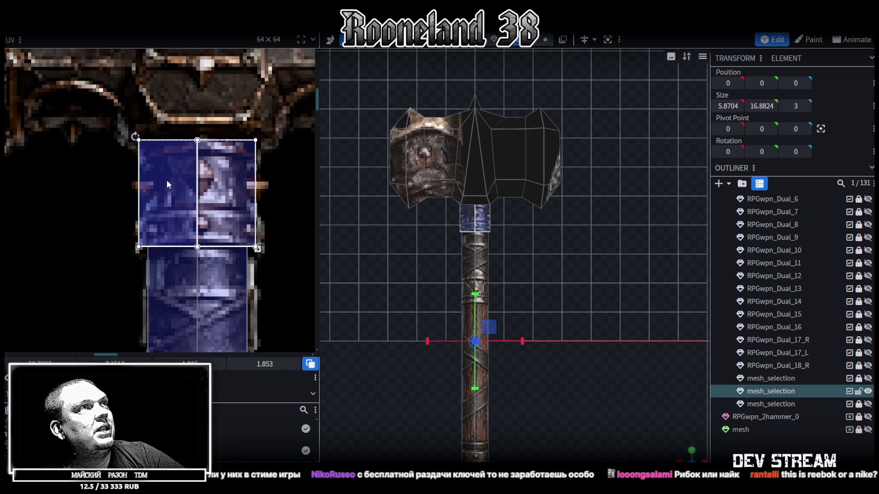
scroll(166, 180, "down", 5)
Select all the hammer head's front, side, slanted and top faces.
left_click(483, 154)
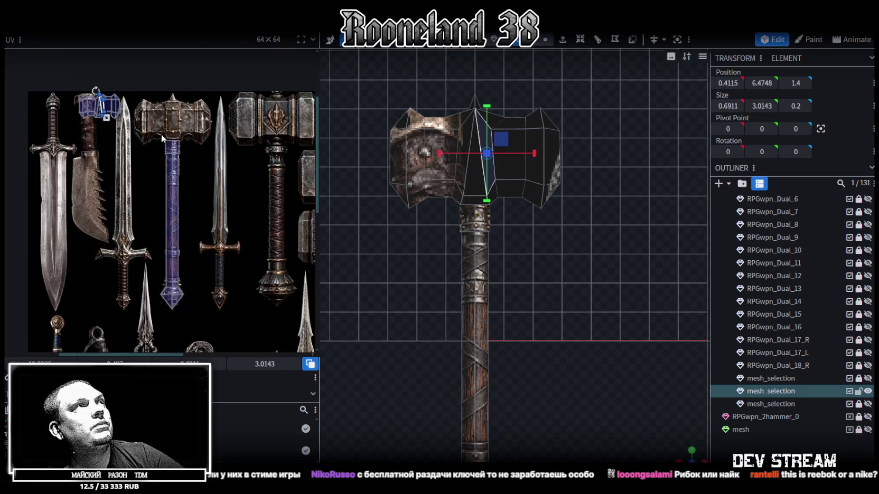
scroll(153, 143, "up", 2)
scroll(134, 151, "up", 1)
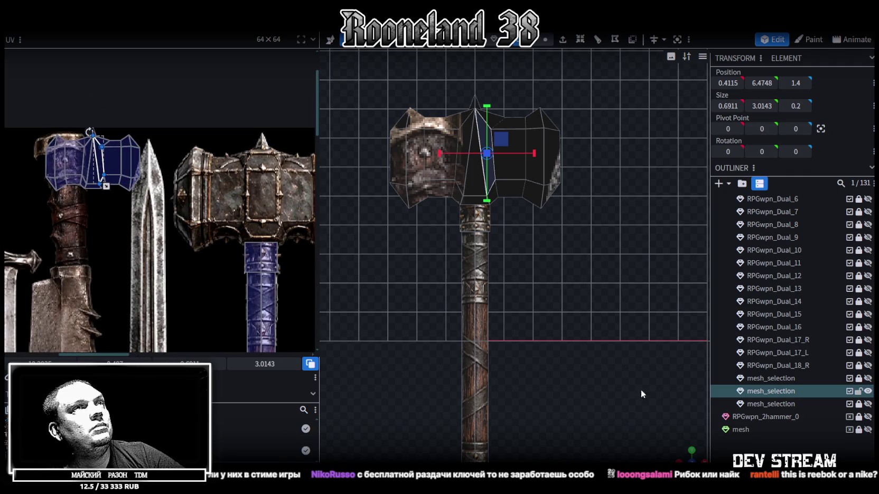
left_click_drag(685, 453, 427, 225)
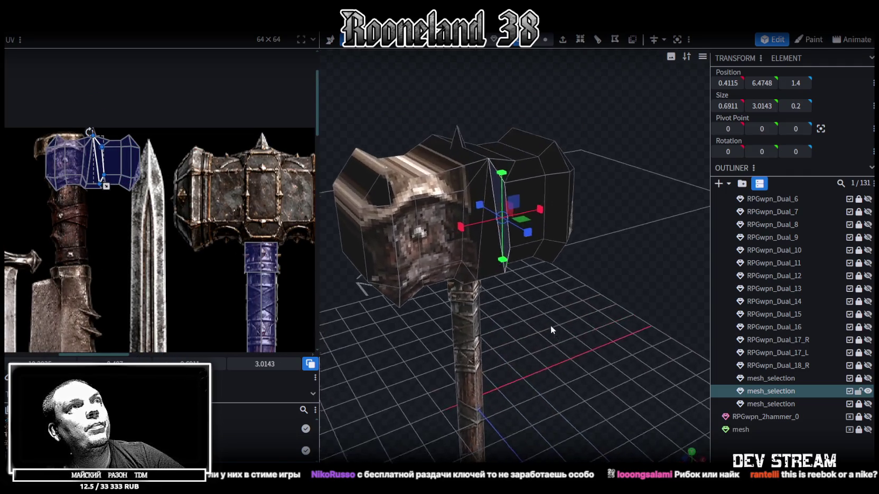
left_click(342, 169)
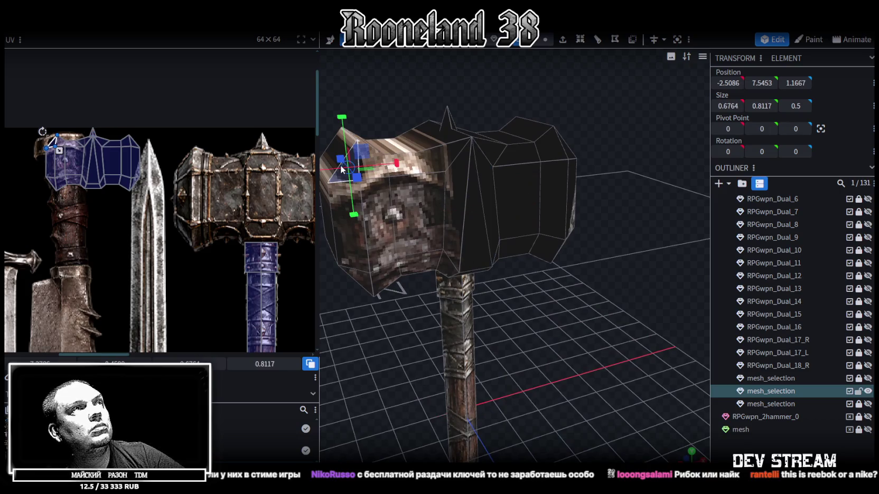
left_click(351, 248)
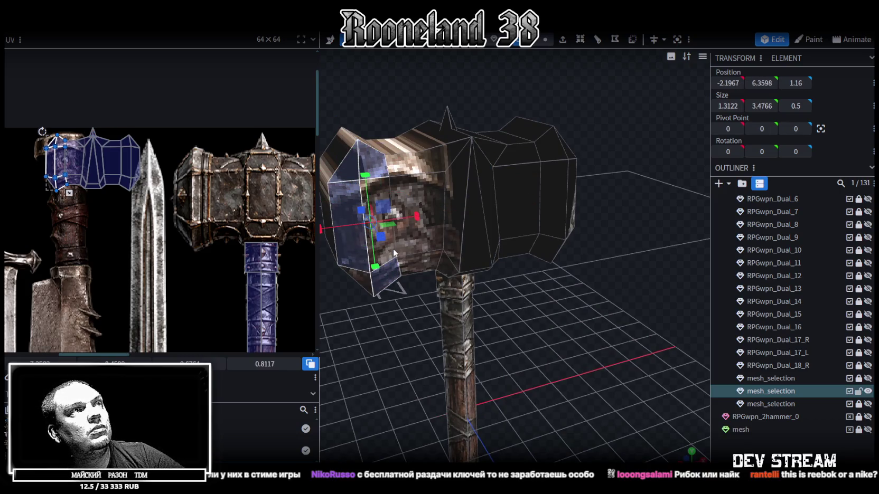
left_click(421, 242, "shift")
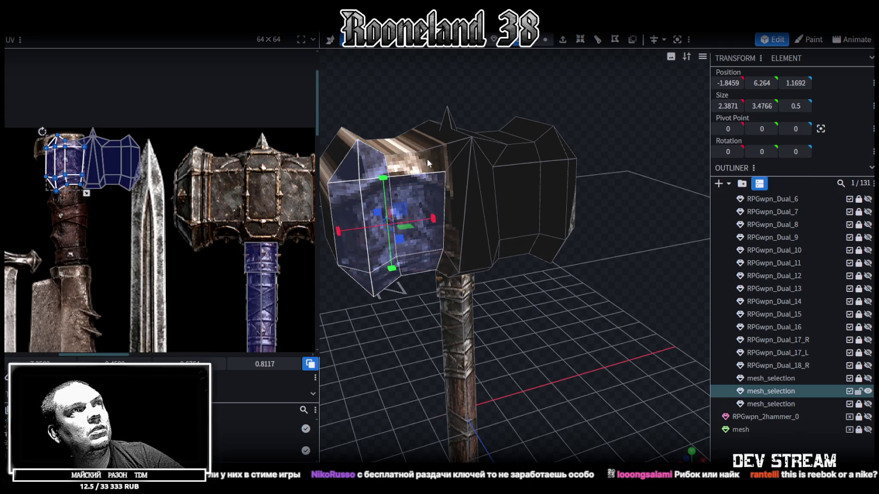
left_click(462, 167, "shift")
left_click(449, 258, "shift")
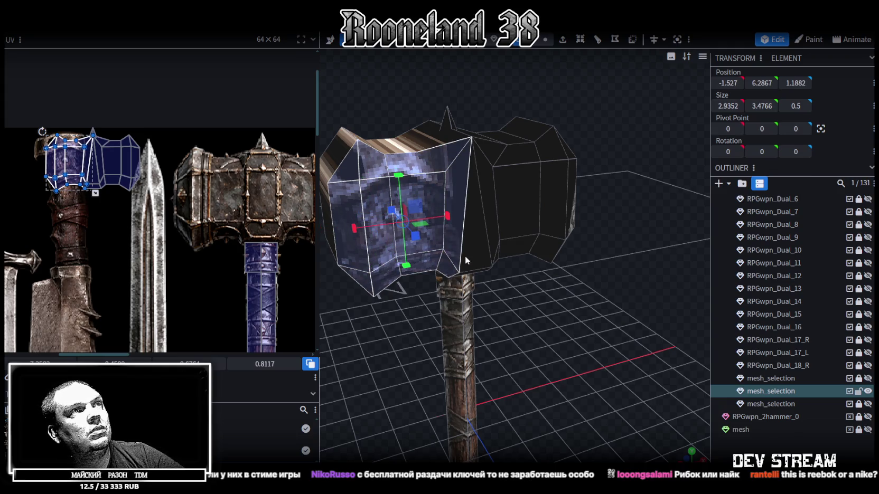
left_click_drag(465, 255, 444, 240)
left_click(465, 199, "shift")
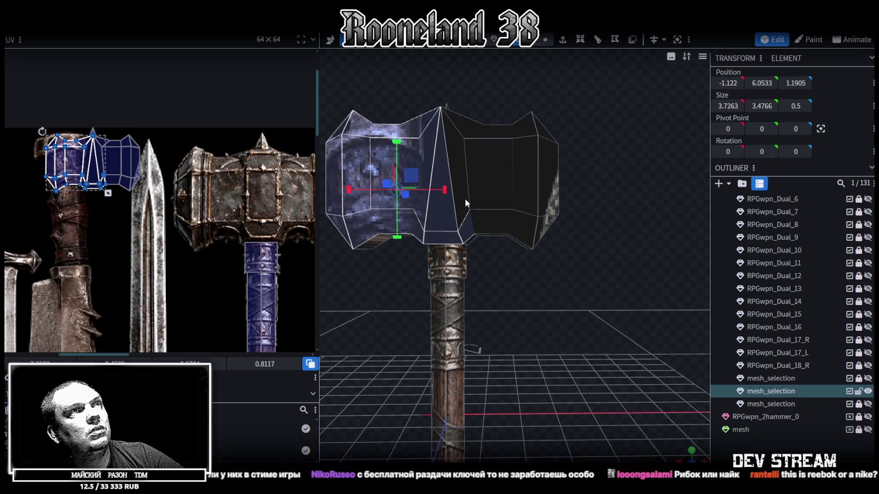
left_click(491, 175, "shift")
left_click(523, 129, "shift")
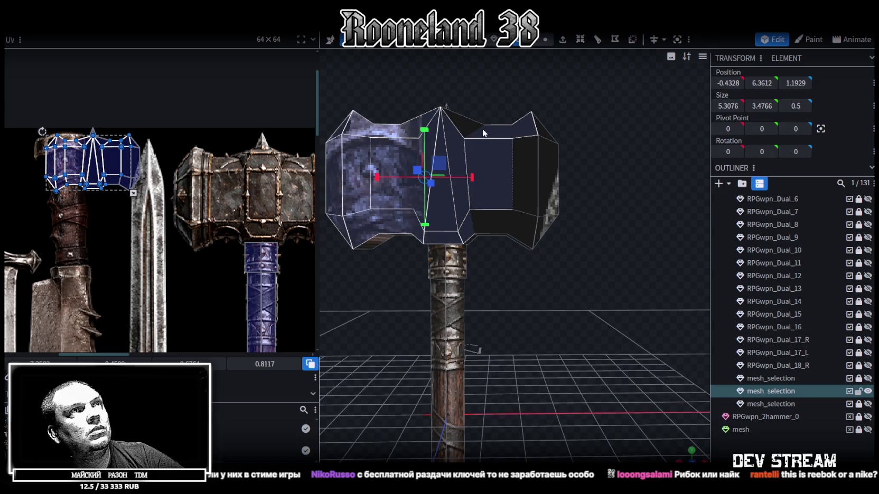
Pull the top spike face's UV out of the head island and align it onto a sheet spike.
left_click_drag(33, 201, 154, 119)
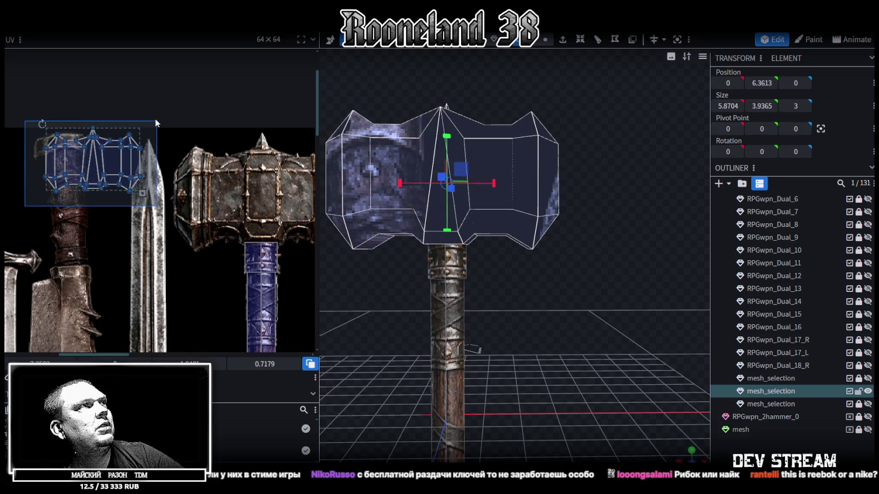
scroll(127, 181, "up", 2)
scroll(128, 182, "up", 2)
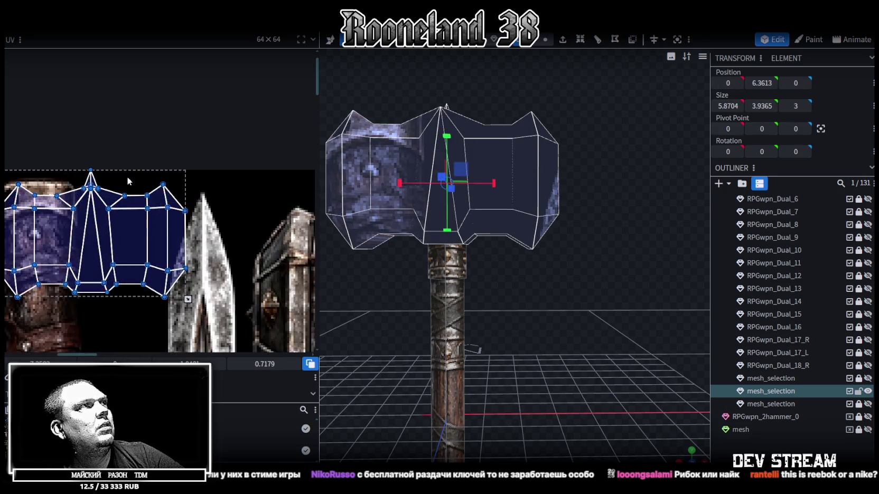
left_click(91, 179)
left_click_drag(96, 185, 292, 180)
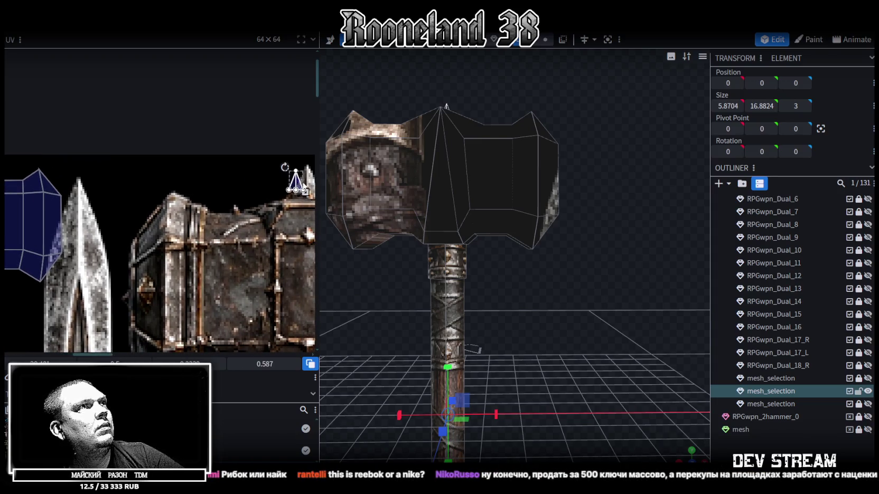
scroll(291, 180, "up", 1)
scroll(225, 195, "up", 2)
scroll(211, 209, "up", 1)
mouse_move(210, 217)
left_mouse_down()
mouse_move(211, 206)
mouse_move(253, 247)
mouse_move(233, 229)
left_mouse_up()
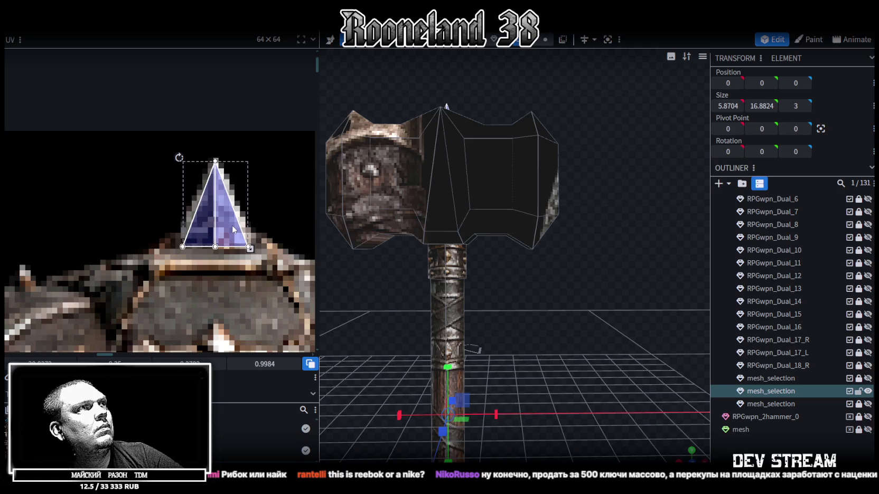
scroll(233, 228, "down", 3)
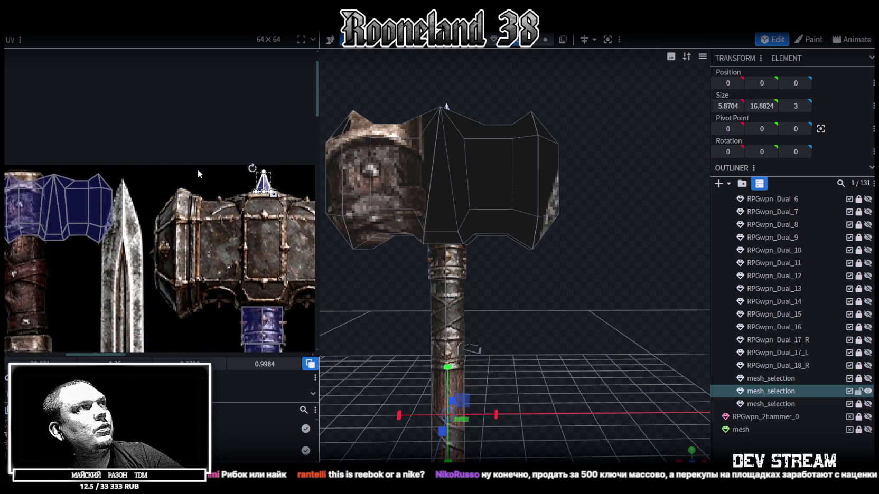
scroll(217, 173, "down", 2)
Move and scale the head UV island over the big hammer-head artwork, nudging it up one pixel.
left_click_drag(211, 236, 38, 132)
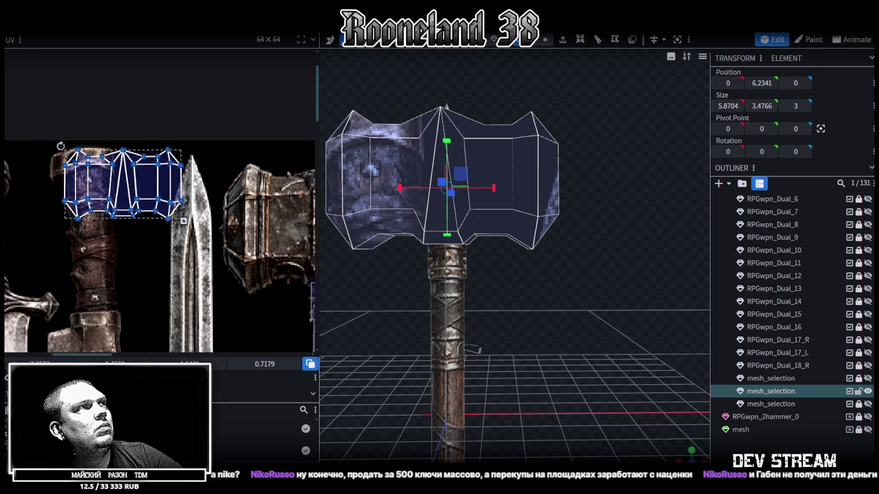
mouse_move(112, 163)
left_mouse_down()
mouse_move(189, 187)
mouse_move(212, 184)
left_mouse_up()
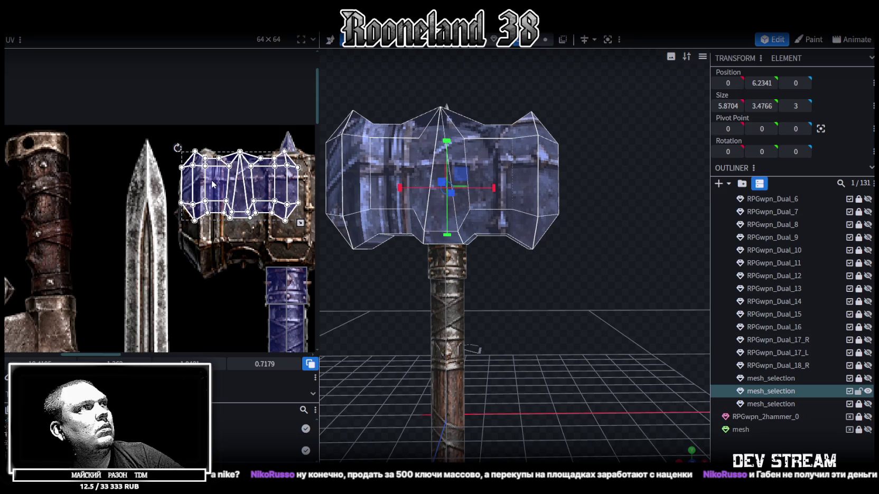
scroll(174, 185, "right", 5)
scroll(174, 185, "down", 1)
left_click_drag(153, 181, 249, 222)
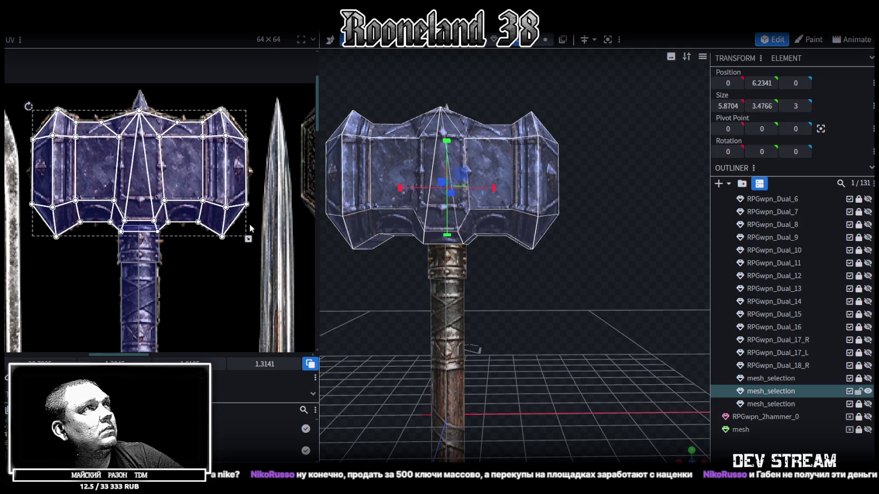
scroll(191, 184, "up", 3)
left_click(168, 200)
left_click_drag(168, 200, 166, 198)
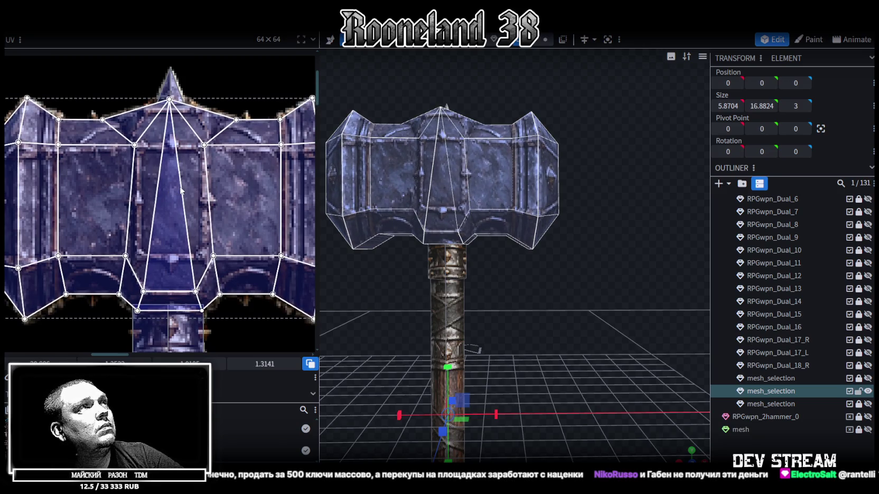
scroll(182, 191, "down", 3)
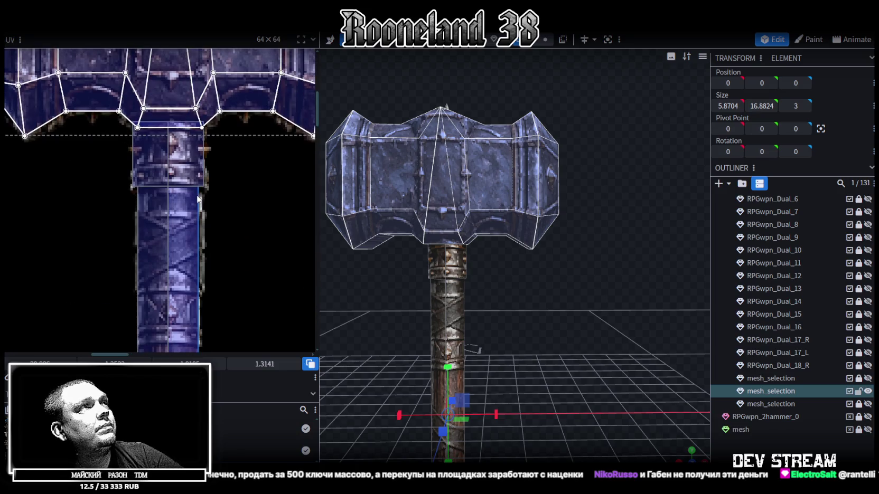
Orbit around the hammer to inspect the mapping and select the head's left end face.
middle_click_drag(152, 168, 211, 206)
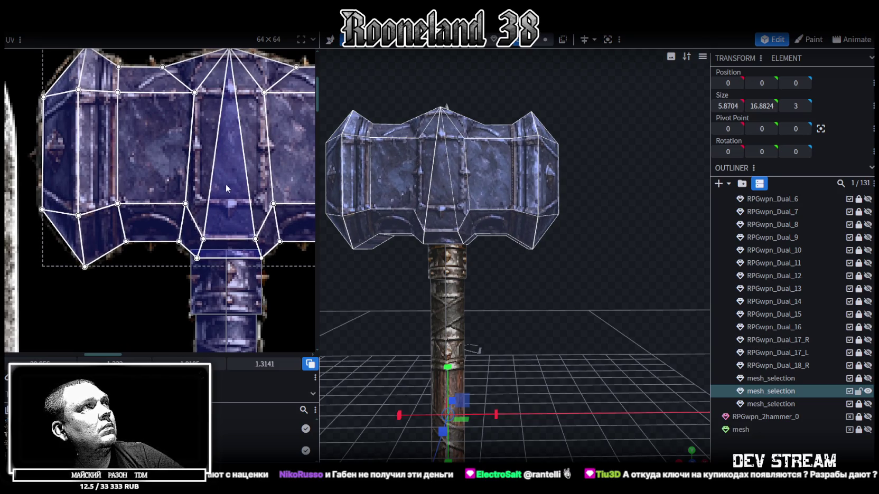
scroll(226, 185, "down", 3)
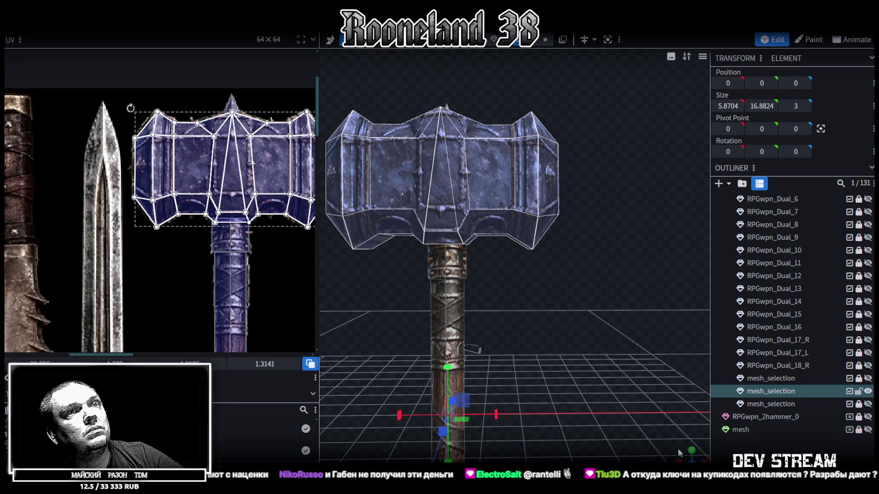
left_click_drag(680, 452, 586, 333)
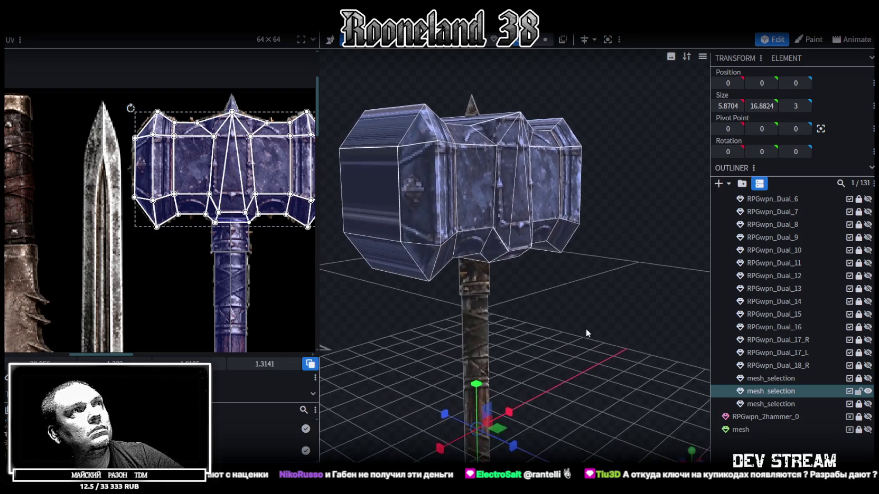
left_click_drag(585, 328, 548, 330)
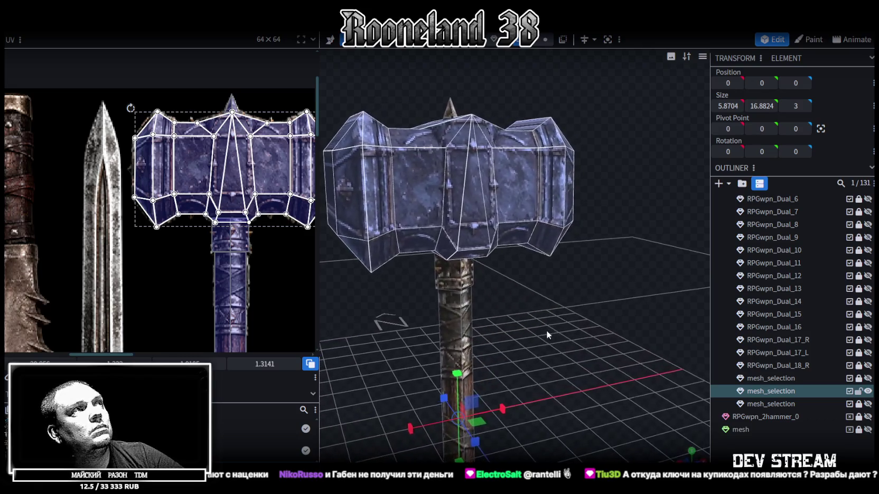
mouse_move(366, 278)
left_mouse_down()
mouse_move(387, 312)
mouse_move(398, 227)
left_mouse_up()
left_click(402, 208)
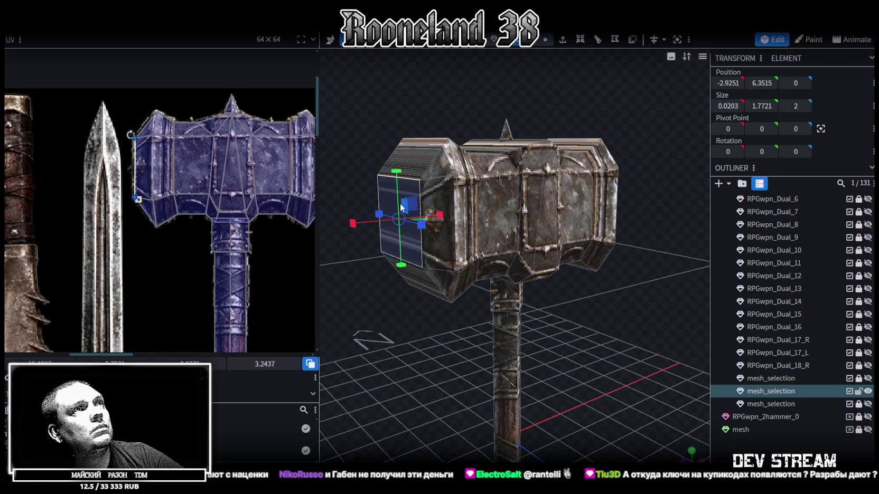
Select the hammer head's stretched end face and switch to front orthographic view.
mouse_move(405, 321)
left_mouse_down()
mouse_move(392, 309)
mouse_move(416, 311)
mouse_move(328, 311)
left_mouse_up()
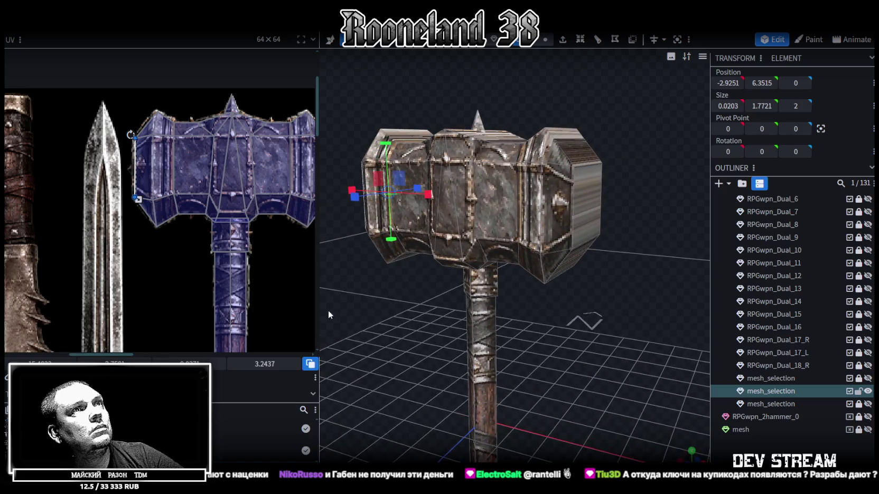
left_click(588, 206)
mouse_move(568, 323)
left_mouse_down()
mouse_move(589, 313)
mouse_move(530, 321)
mouse_move(529, 366)
mouse_move(535, 232)
mouse_move(548, 285)
mouse_move(511, 219)
left_mouse_up()
left_click(535, 231)
left_click(473, 211)
mouse_move(410, 356)
left_mouse_down()
mouse_move(501, 326)
mouse_move(638, 381)
left_mouse_up()
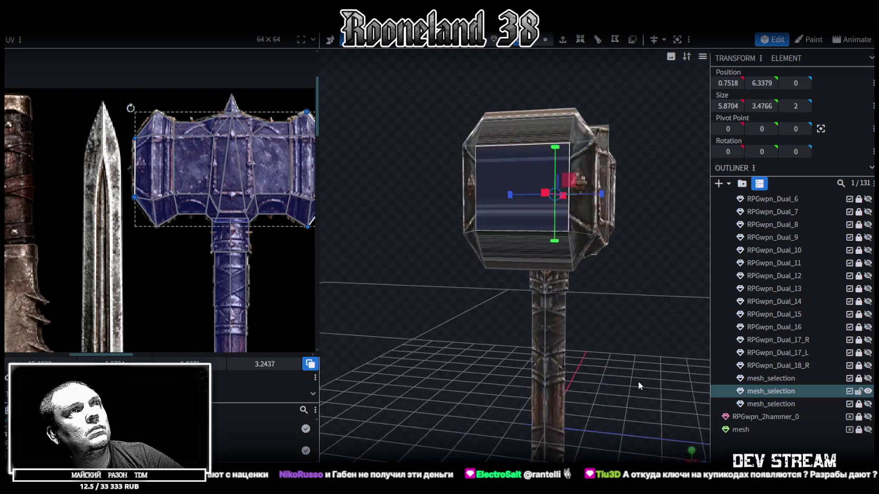
left_click(508, 259)
mouse_move(604, 294)
left_mouse_down()
mouse_move(579, 350)
mouse_move(429, 311)
mouse_move(623, 372)
left_mouse_up()
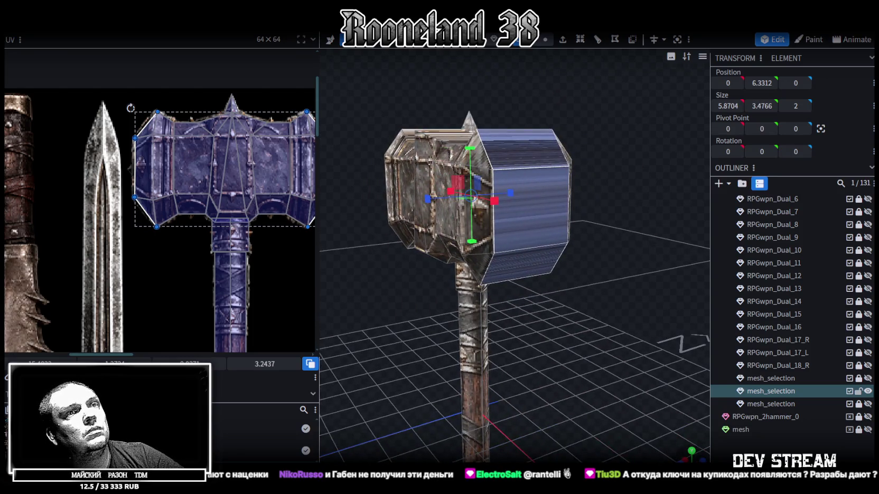
key("KP_1")
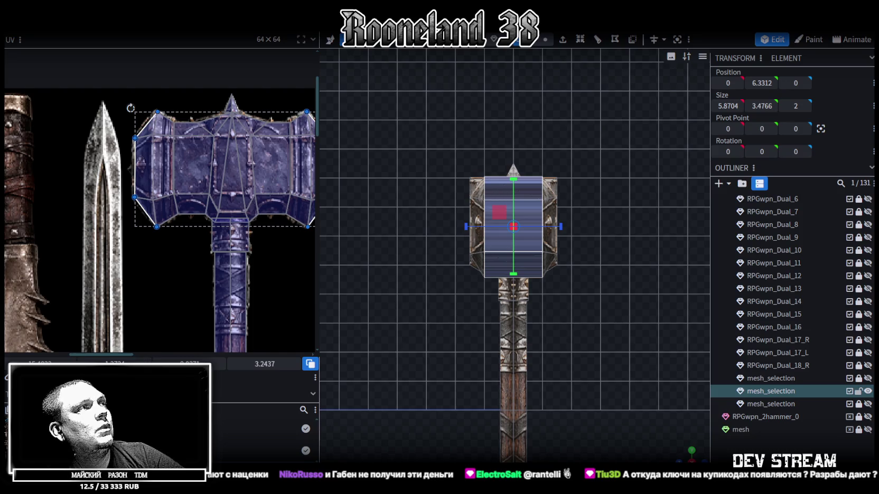
Rotate the end face's UV 90° and place it over the hammer head's centre panel.
left_click_drag(116, 174, 237, 183)
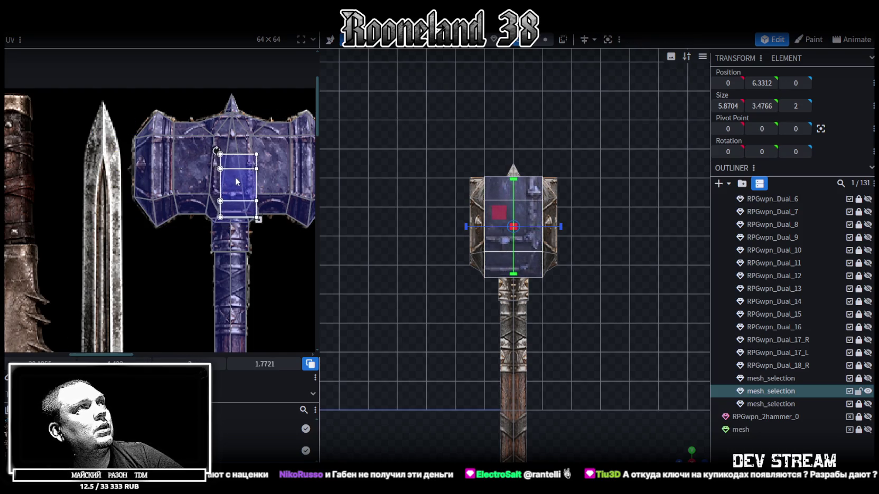
right_click(236, 182)
left_click(262, 390)
left_click_drag(215, 182, 186, 158)
left_click_drag(237, 176, 275, 191)
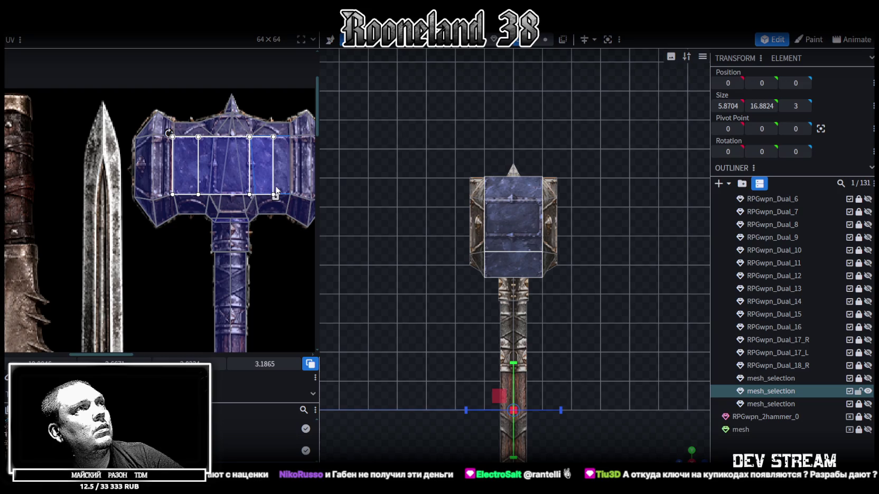
left_click_drag(220, 163, 237, 167)
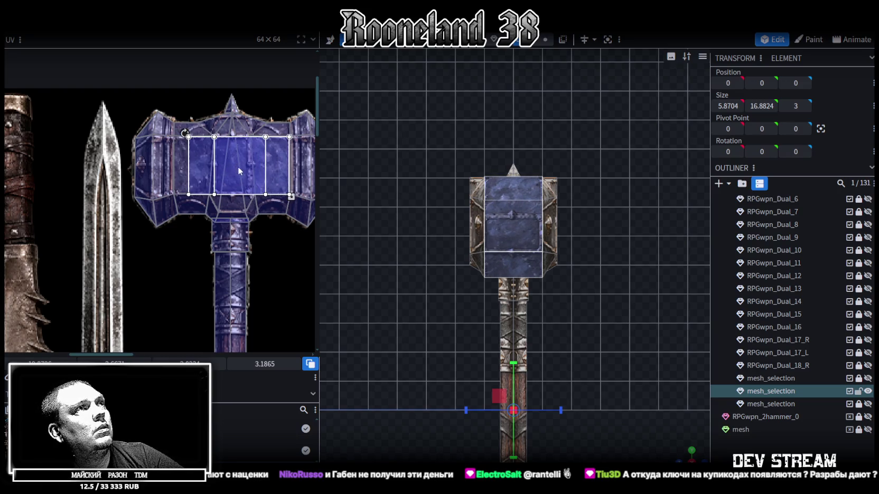
Fine-tune the end-face UV's size and position on the centre panel.
scroll(237, 166, "up", 2)
scroll(255, 193, "up", 1)
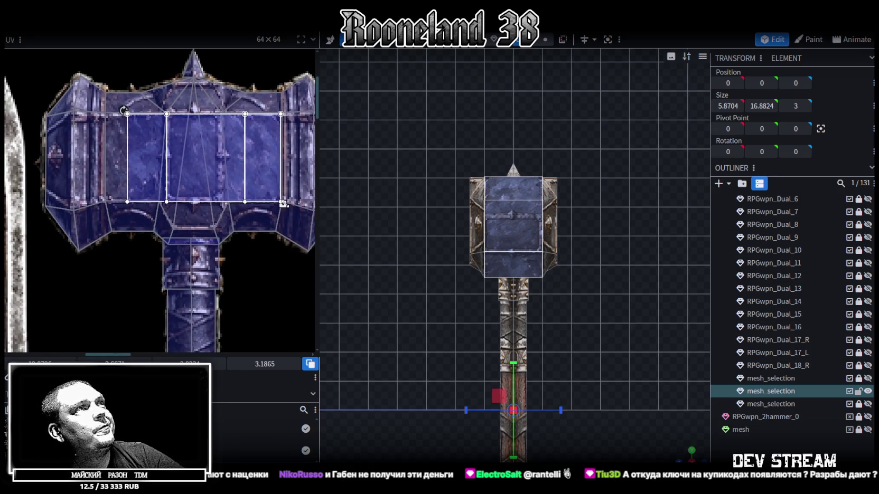
left_click_drag(283, 203, 243, 203)
left_click_drag(189, 171, 188, 167)
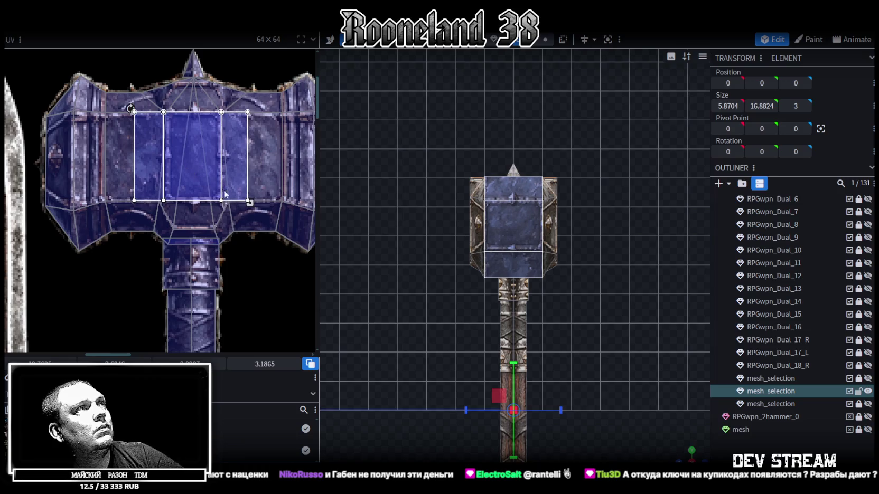
left_click_drag(250, 202, 253, 204)
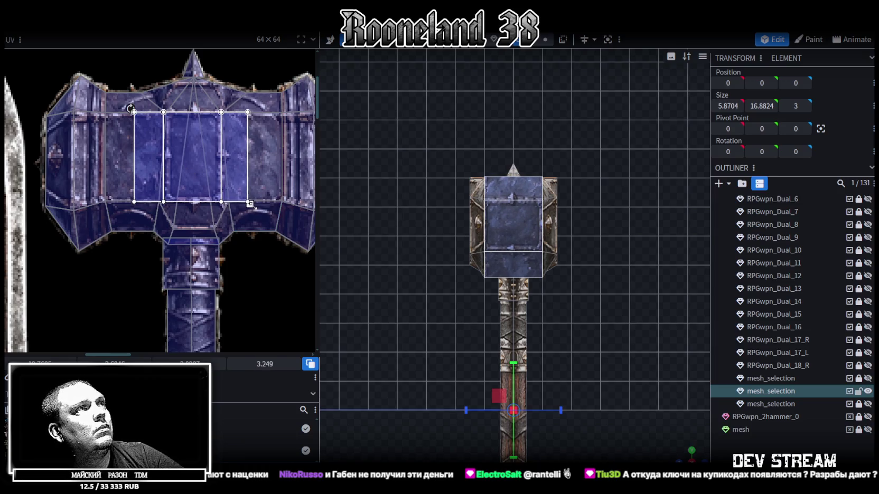
left_click_drag(253, 204, 255, 204)
scroll(547, 320, "up", 3)
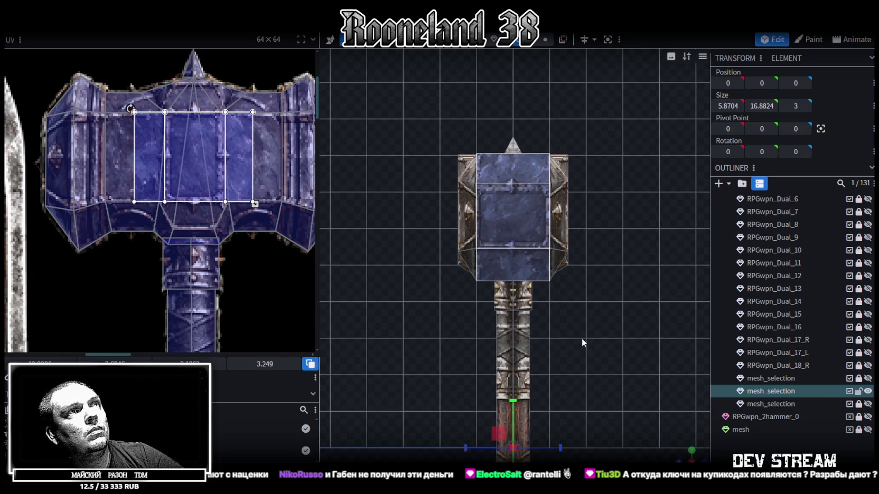
left_click_drag(188, 178, 191, 179)
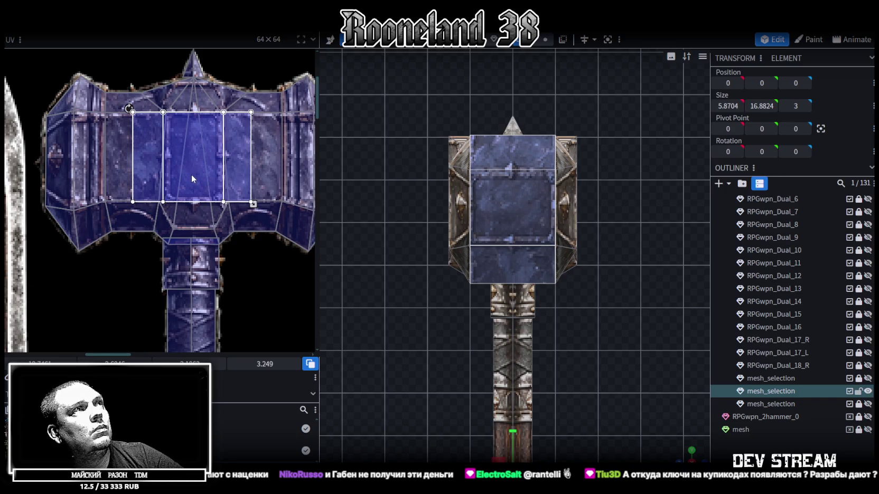
left_click_drag(423, 344, 528, 338)
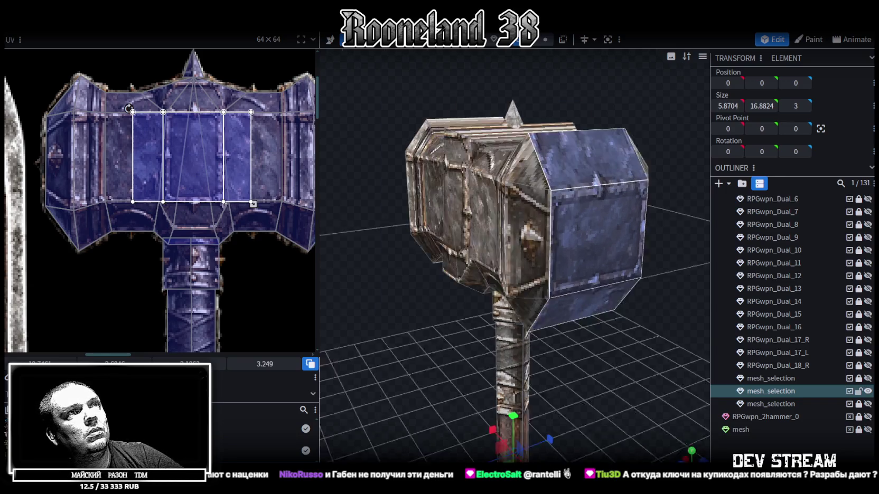
Select the hammer head's top faces, leaving the side face out.
left_click(730, 453)
mouse_move(606, 352)
left_mouse_down()
mouse_move(563, 344)
mouse_move(563, 375)
mouse_move(614, 386)
mouse_move(634, 410)
mouse_move(566, 229)
left_mouse_up()
left_click(584, 241)
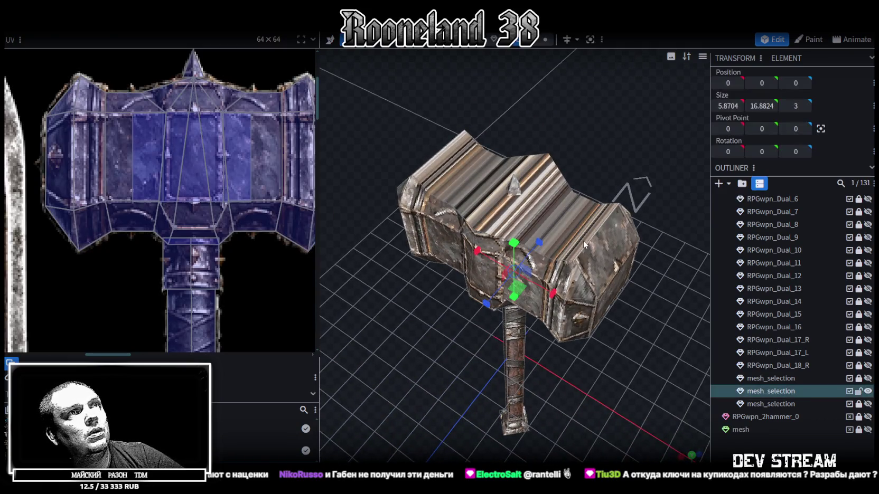
left_click(546, 244, "shift")
left_click(521, 233, "shift")
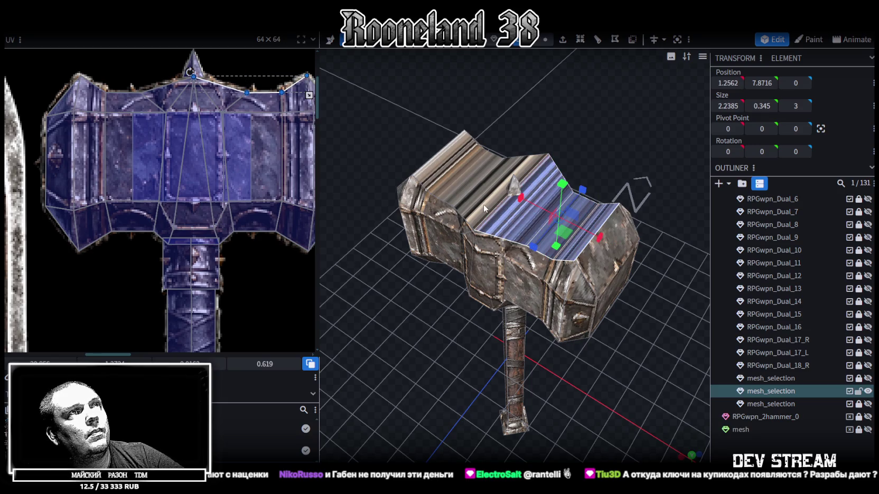
left_click(489, 158, "shift")
left_click(464, 153, "shift")
mouse_move(433, 165)
left_mouse_down()
mouse_move(452, 329)
mouse_move(445, 252)
left_mouse_up()
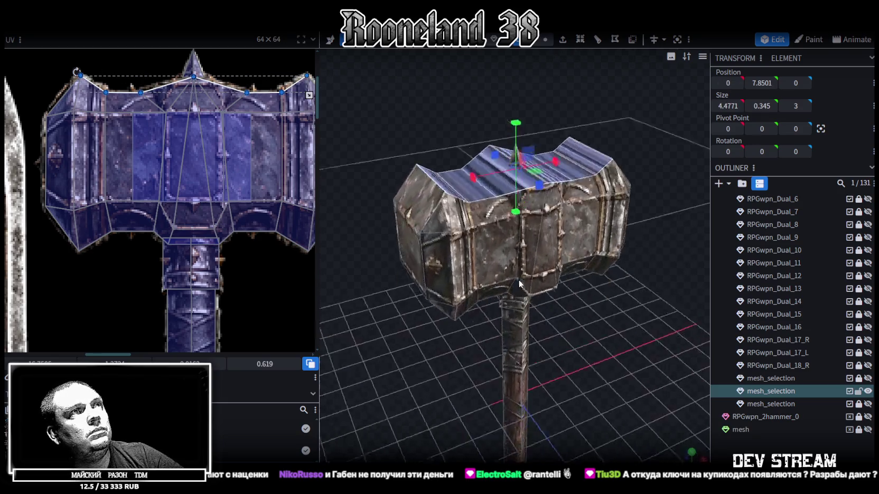
left_click(478, 250, "shift")
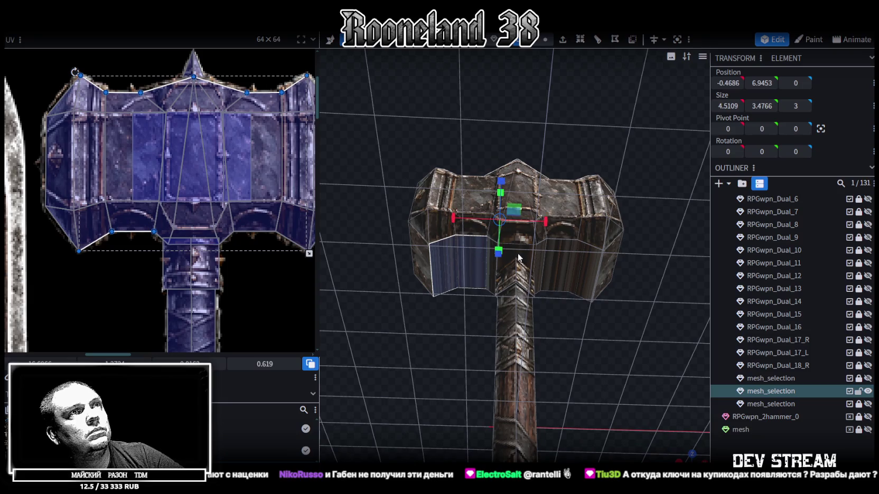
left_click(437, 260, "shift")
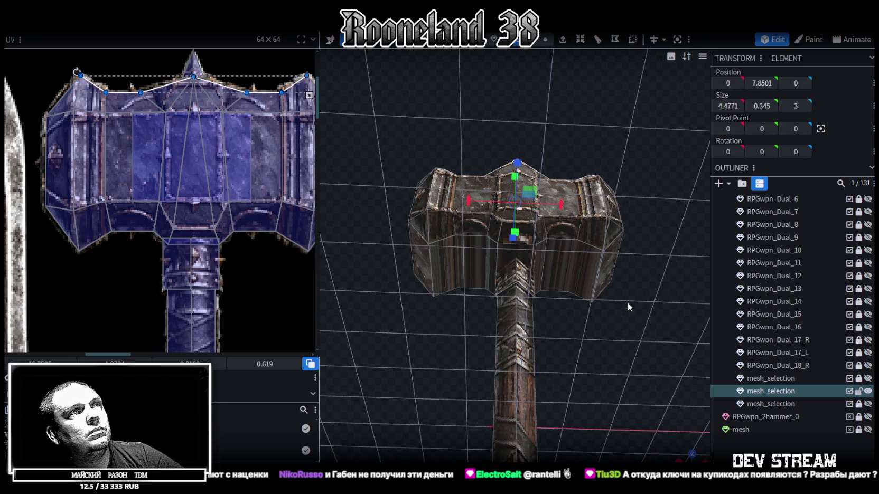
Project the top faces' UVs from top view and move them onto the hammer-head artwork.
left_click_drag(628, 303, 614, 437)
left_click(692, 460)
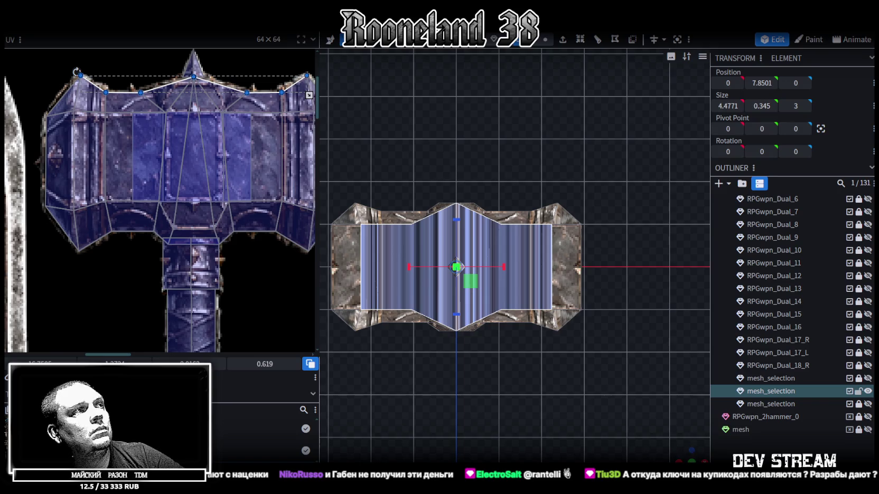
key("ctrl+z")
scroll(120, 225, "down", 2)
scroll(123, 217, "down", 1)
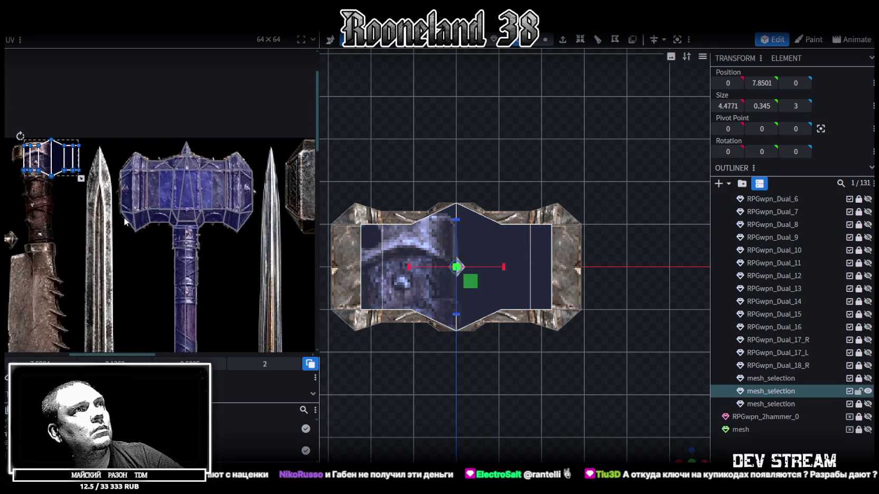
mouse_move(682, 450)
left_mouse_down()
mouse_move(558, 415)
mouse_move(519, 363)
left_mouse_up()
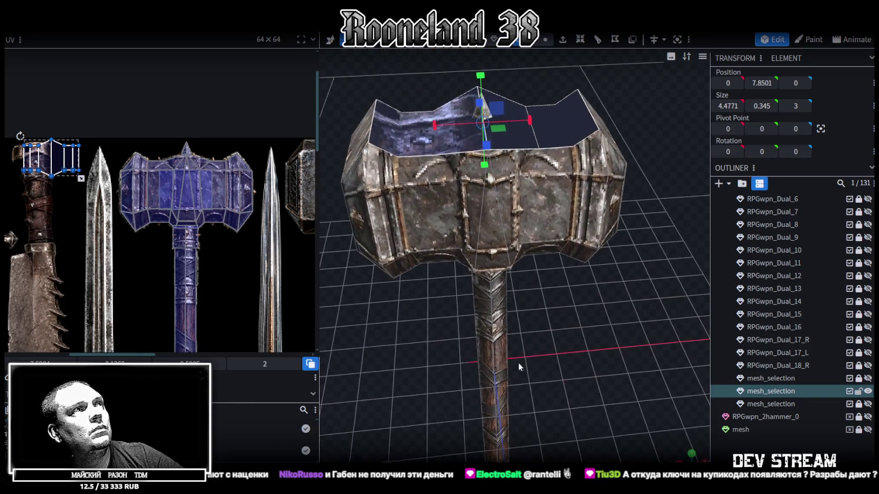
mouse_move(47, 157)
left_mouse_down()
mouse_move(161, 185)
mouse_move(112, 189)
left_mouse_up()
scroll(167, 197, "up", 4)
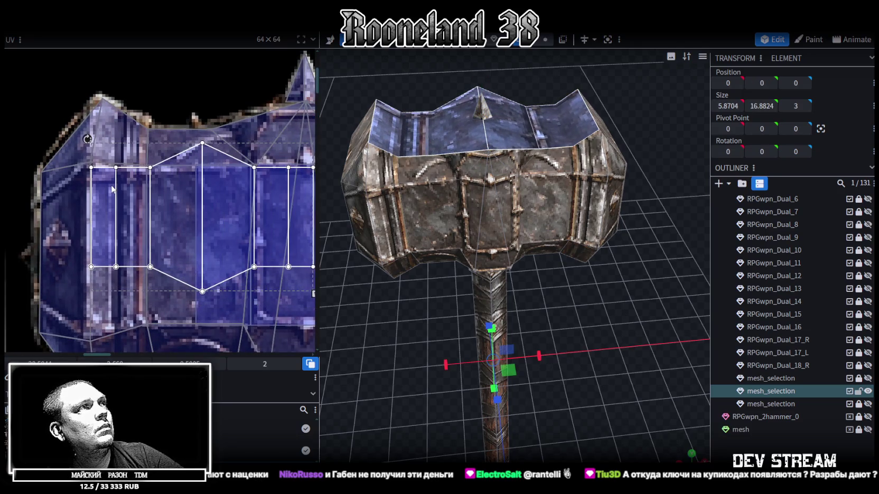
Enlarge, raise and shorten the top-face UVs over the hammer head texture.
scroll(114, 189, "down", 2)
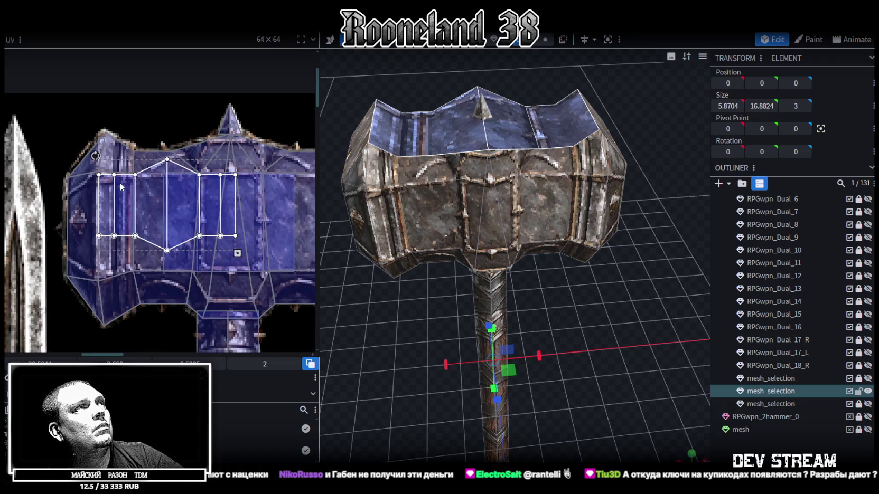
scroll(121, 187, "down", 1)
middle_click_drag(240, 247, 173, 231)
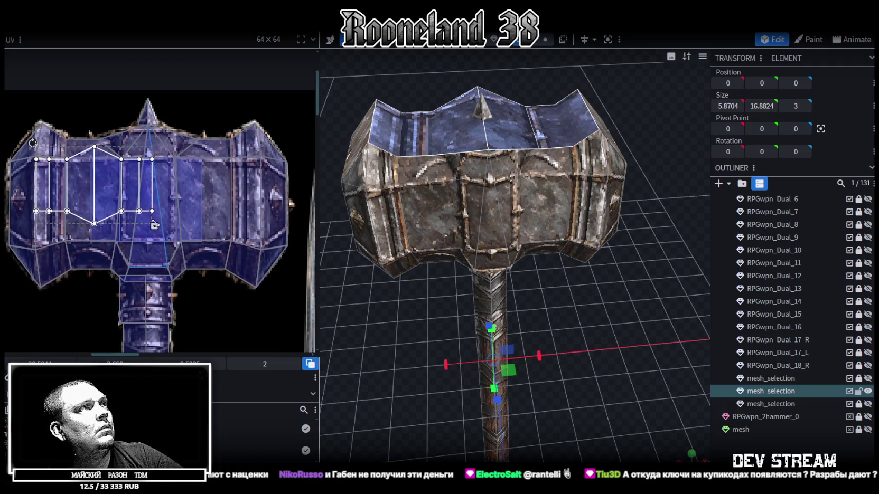
left_click_drag(157, 227, 265, 244)
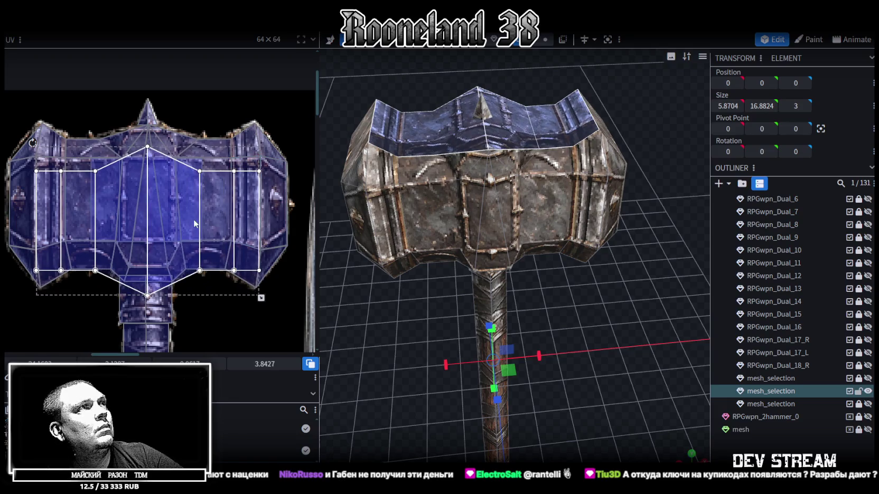
left_click_drag(32, 143, 32, 131)
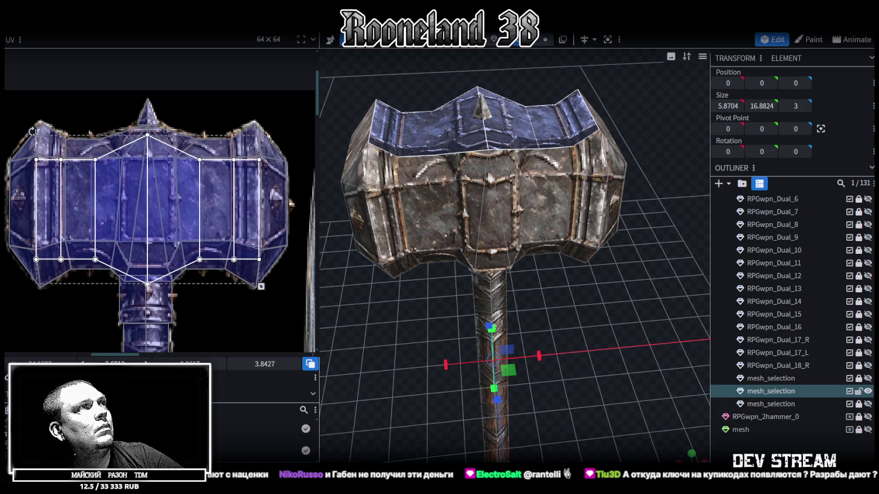
left_click_drag(262, 286, 261, 265)
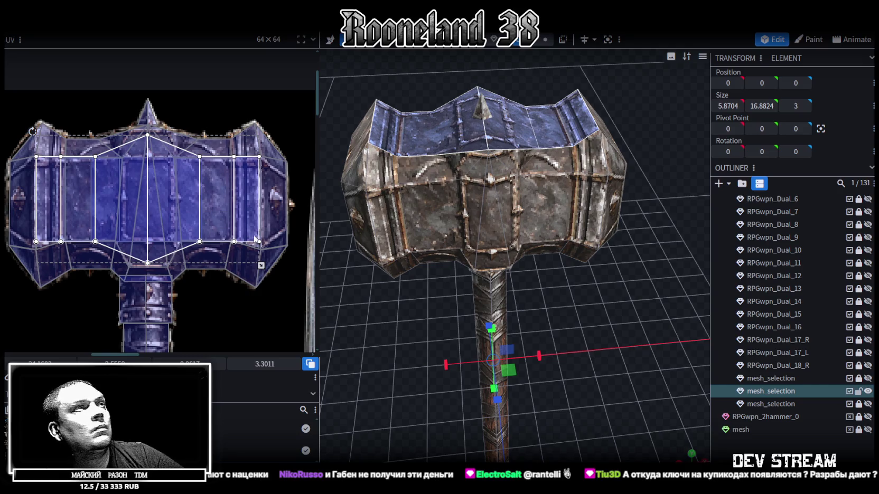
Fine-tune the top-face UV width, mirror it horizontally, and pick an underside face.
left_click_drag(261, 266, 259, 265)
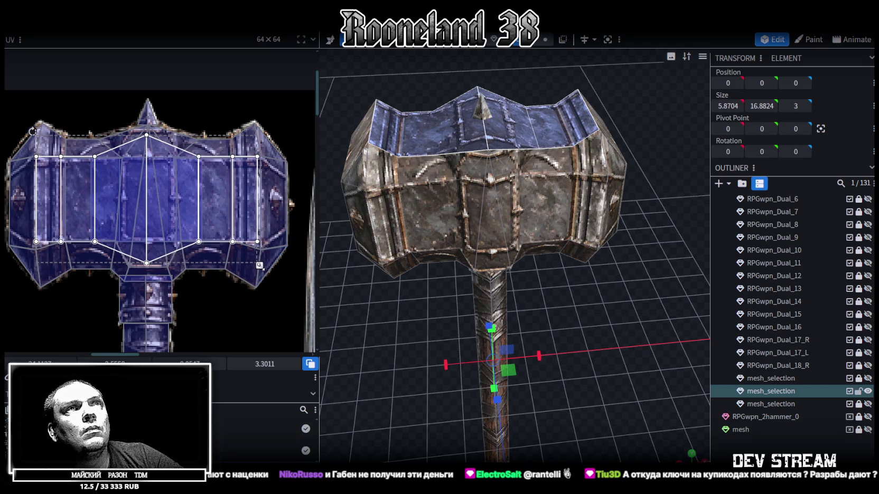
left_click_drag(260, 265, 262, 266)
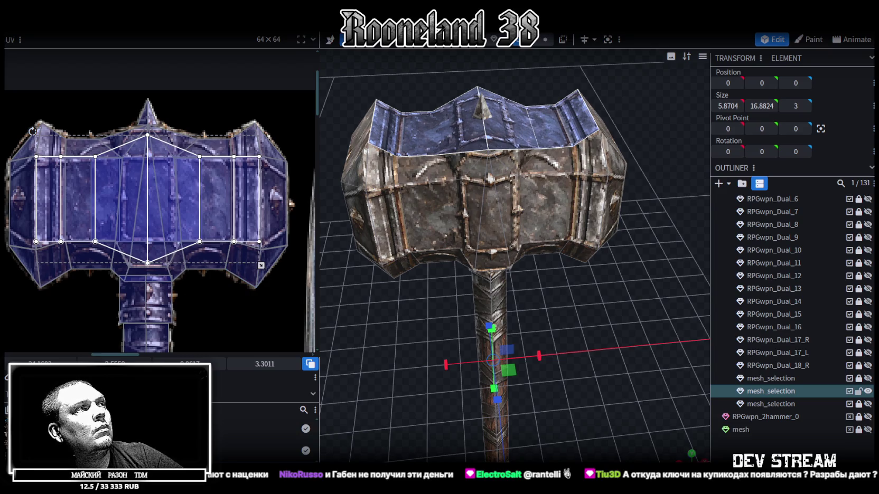
left_click_drag(260, 265, 261, 265)
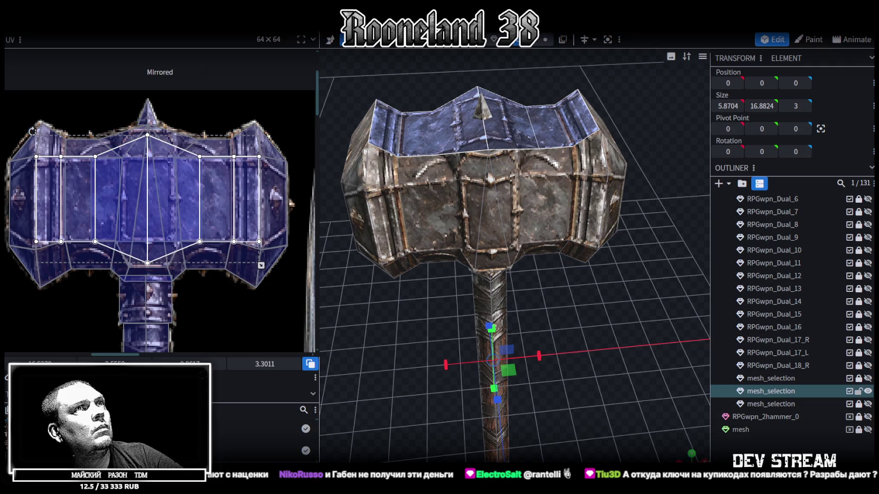
mouse_move(379, 325)
left_mouse_down()
mouse_move(616, 374)
mouse_move(596, 383)
mouse_move(607, 331)
mouse_move(595, 350)
mouse_move(595, 313)
mouse_move(600, 383)
mouse_move(563, 352)
mouse_move(514, 358)
mouse_move(514, 376)
mouse_move(538, 378)
mouse_move(421, 379)
mouse_move(405, 352)
mouse_move(498, 354)
mouse_move(586, 331)
mouse_move(588, 293)
mouse_move(586, 310)
mouse_move(604, 356)
mouse_move(598, 275)
left_mouse_up()
left_click(435, 206)
mouse_move(435, 206)
left_mouse_down()
mouse_move(401, 304)
mouse_move(425, 283)
mouse_move(447, 217)
left_mouse_up()
Add the neighbouring and right-side underside faces around the handle to the selection.
left_click(486, 204, "shift")
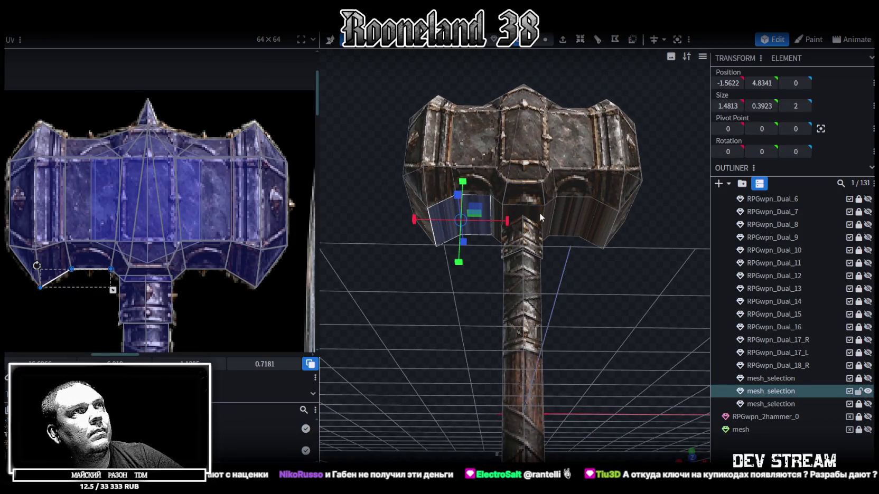
left_click(534, 215, "shift")
scroll(522, 232, "up", 3)
scroll(525, 217, "up", 2)
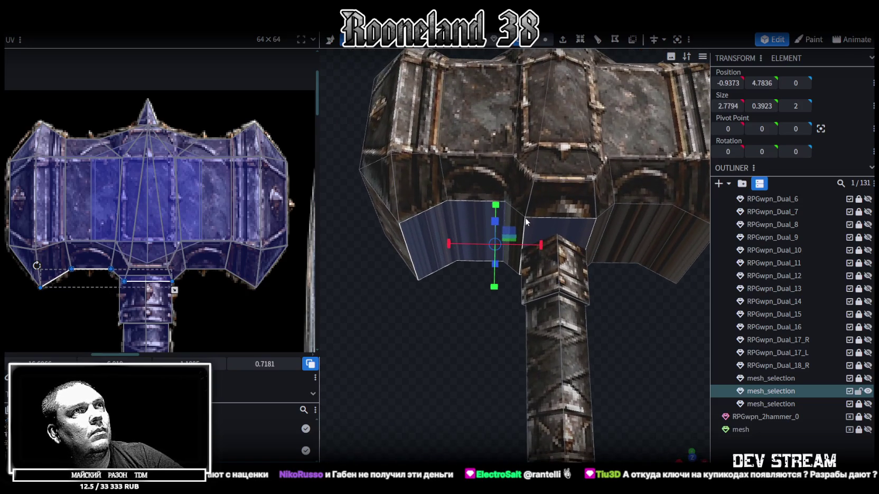
left_click(602, 229, "shift")
left_click(674, 244, "shift")
scroll(618, 342, "down", 5)
mouse_move(561, 341)
left_mouse_down()
mouse_move(539, 346)
mouse_move(573, 301)
mouse_move(563, 305)
mouse_move(563, 295)
mouse_move(575, 290)
mouse_move(579, 271)
left_mouse_up()
Drop the end faces, add the left and right underside faces, and view along the handle axis.
left_click(572, 189, "ctrl")
left_click(467, 266, "ctrl")
mouse_move(466, 266)
left_mouse_down()
mouse_move(581, 304)
mouse_move(546, 264)
left_mouse_up()
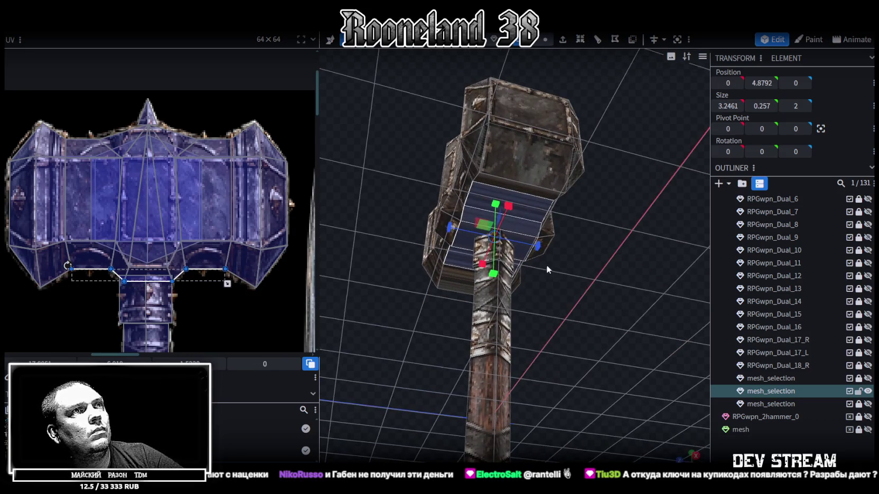
left_click(522, 246, "ctrl")
mouse_move(521, 245)
left_mouse_down()
mouse_move(558, 301)
mouse_move(615, 282)
mouse_move(503, 252)
left_mouse_up()
left_click(487, 256, "ctrl")
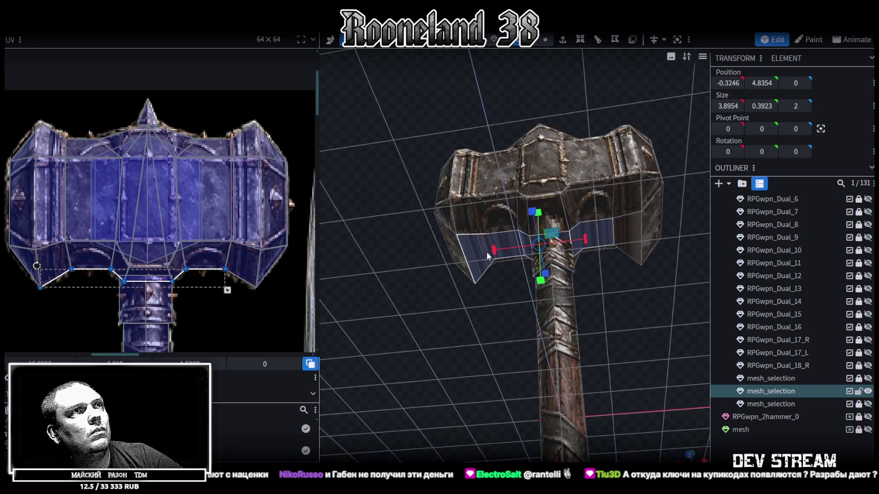
left_click(615, 233, "ctrl")
left_click_drag(621, 327, 644, 321)
left_click(678, 458)
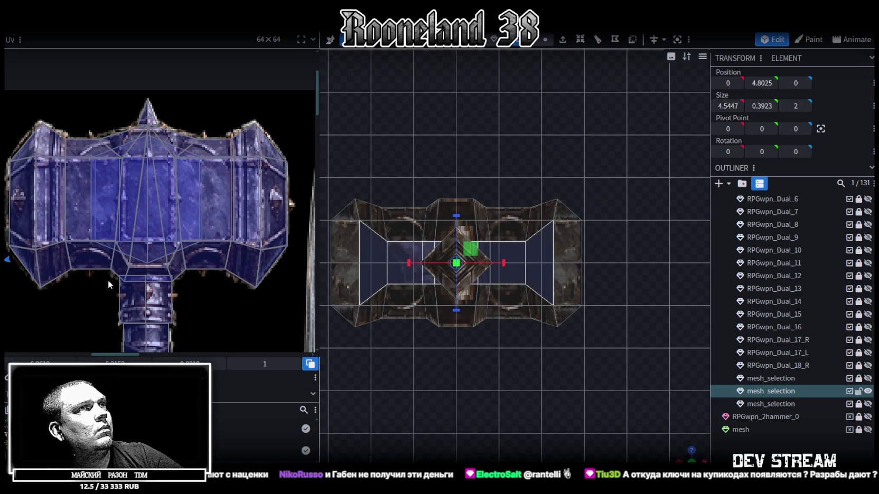
scroll(107, 276, "down", 5)
scroll(153, 257, "up", 3)
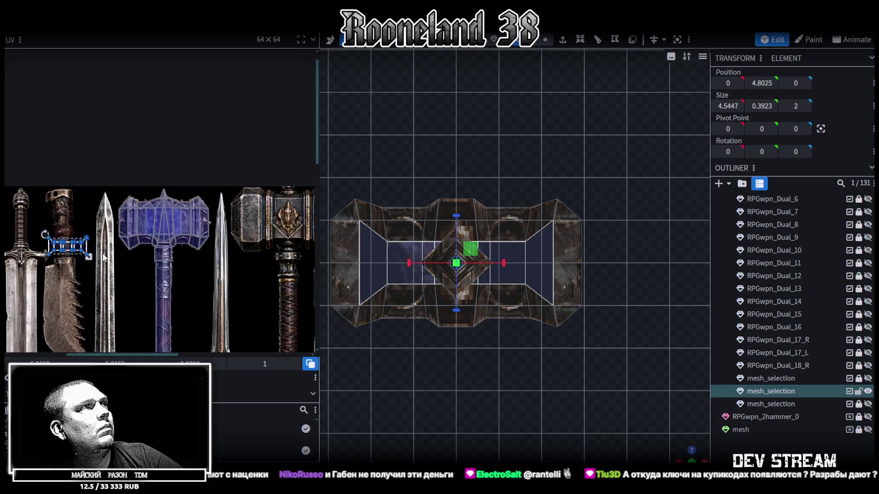
Move the underside UV island beside the handle and box-select its middle strip.
left_click_drag(83, 243, 176, 272)
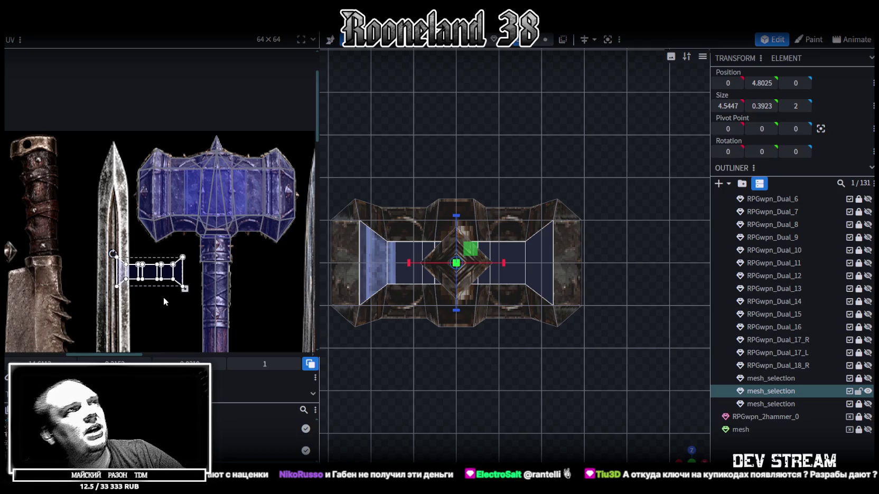
scroll(154, 285, "up", 1)
scroll(135, 293, "up", 1)
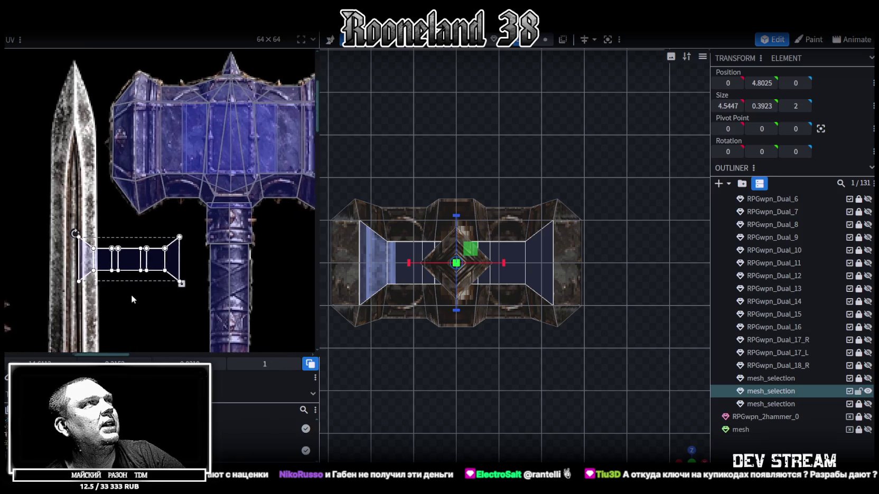
scroll(119, 292, "up", 1)
left_click_drag(89, 295, 135, 255)
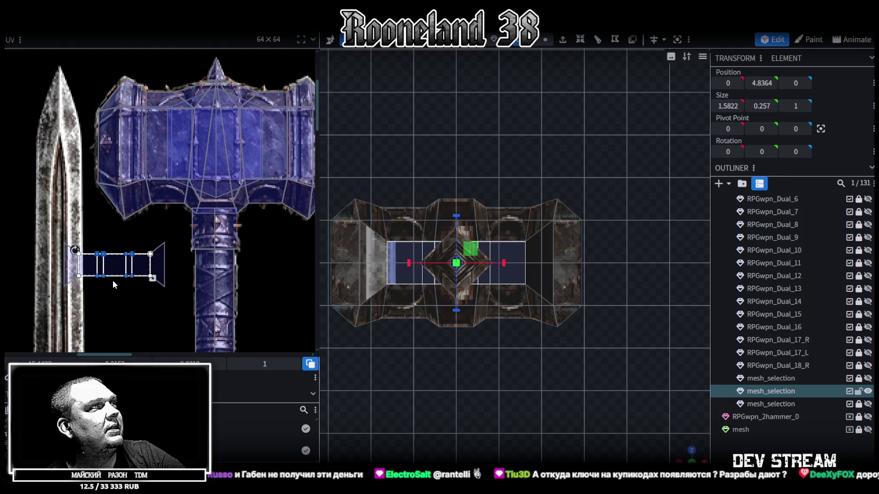
Place the left trapezoid end face onto the hammer head texture.
scroll(122, 291, "down", 1)
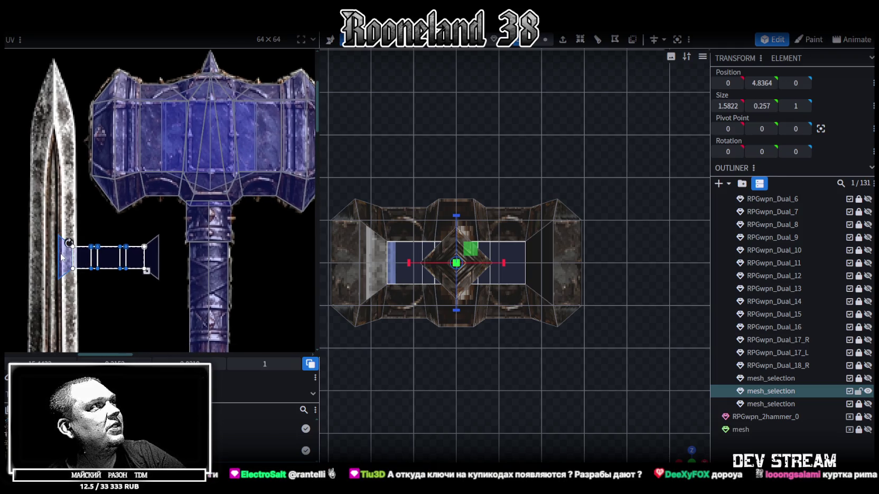
middle_click_drag(61, 258, 53, 267)
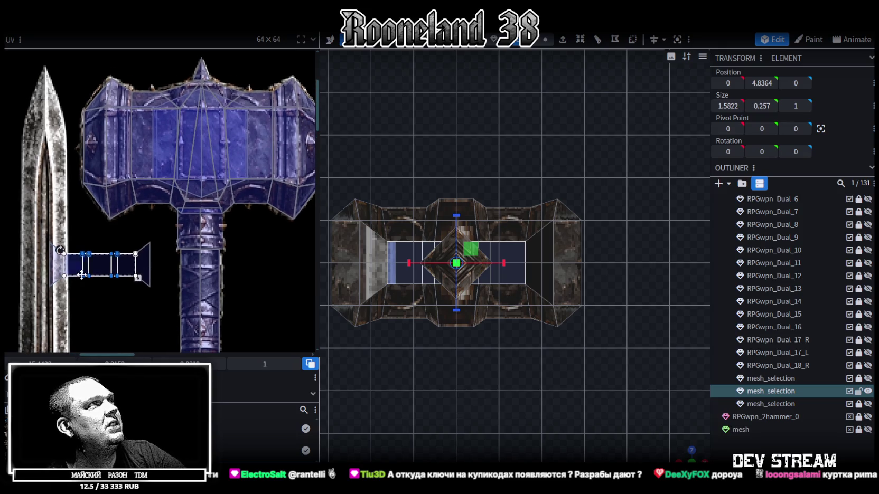
left_click(54, 267)
mouse_move(58, 267)
left_mouse_down()
mouse_move(112, 147)
mouse_move(119, 199)
left_mouse_up()
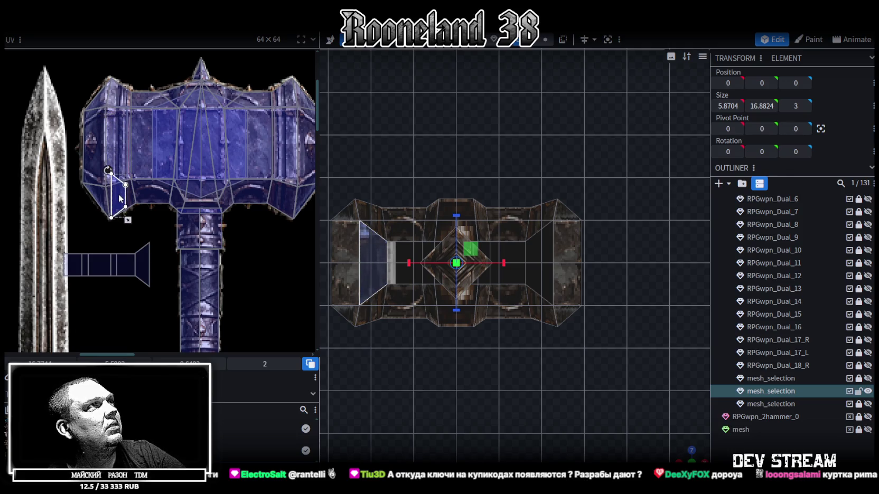
left_click_drag(119, 199, 158, 190)
Rotate the left end face's UV to lie horizontally and stretch it taller.
right_click(142, 197)
left_click(201, 376)
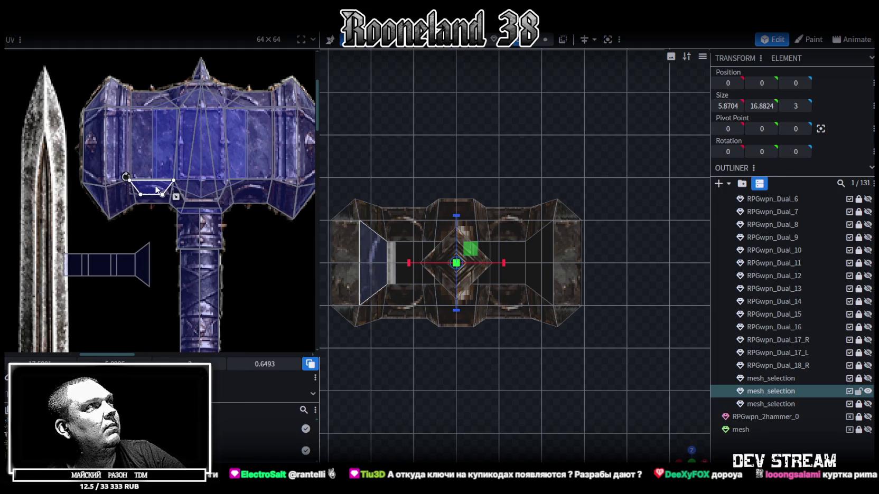
scroll(156, 190, "up", 3)
left_click_drag(203, 209, 194, 219)
scroll(177, 244, "down", 5)
scroll(135, 274, "up", 3)
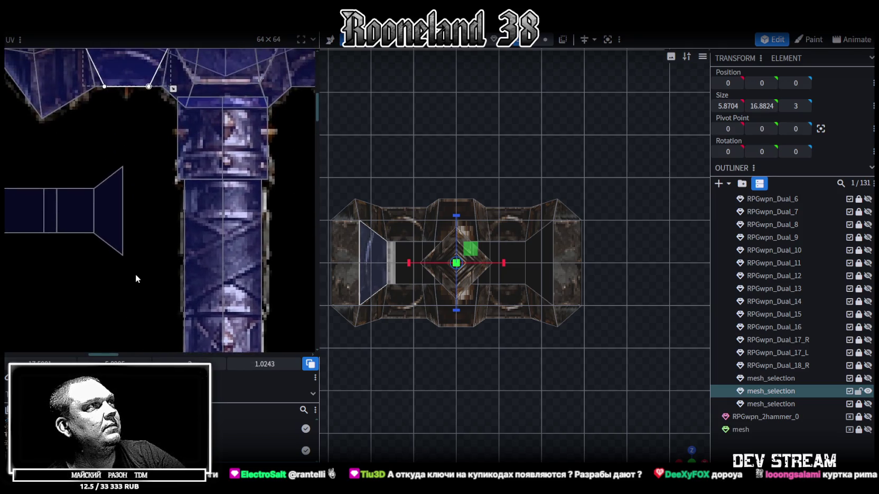
Rotate the right trapezoid face's UV 90°, move it onto the head texture's lower edge and stretch it.
left_click(277, 207)
right_click(280, 206)
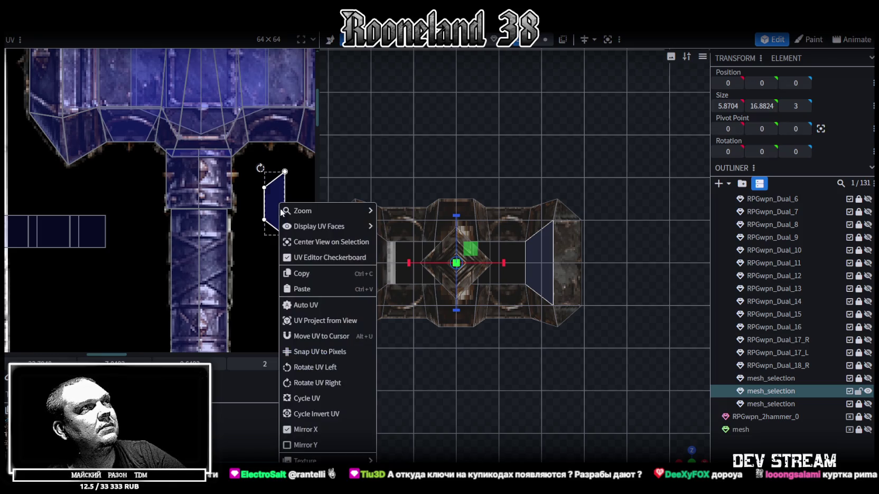
left_click(317, 364)
scroll(257, 335, "up", 1)
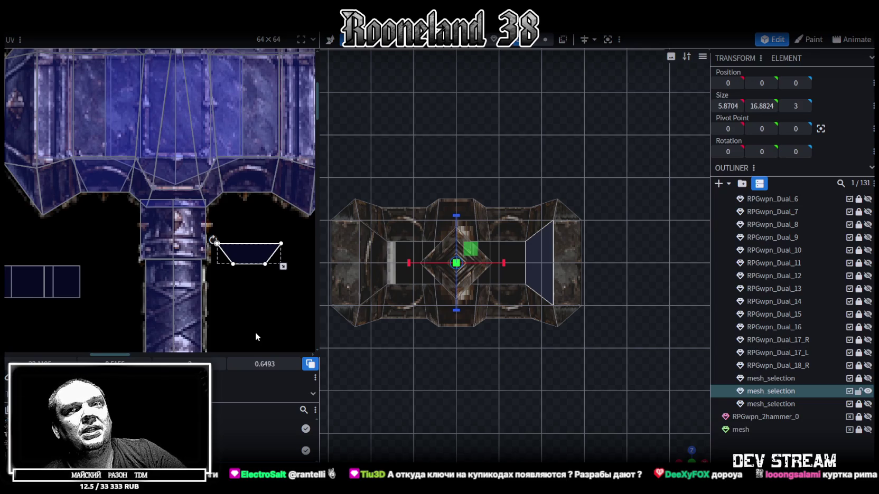
left_click_drag(263, 264, 244, 175)
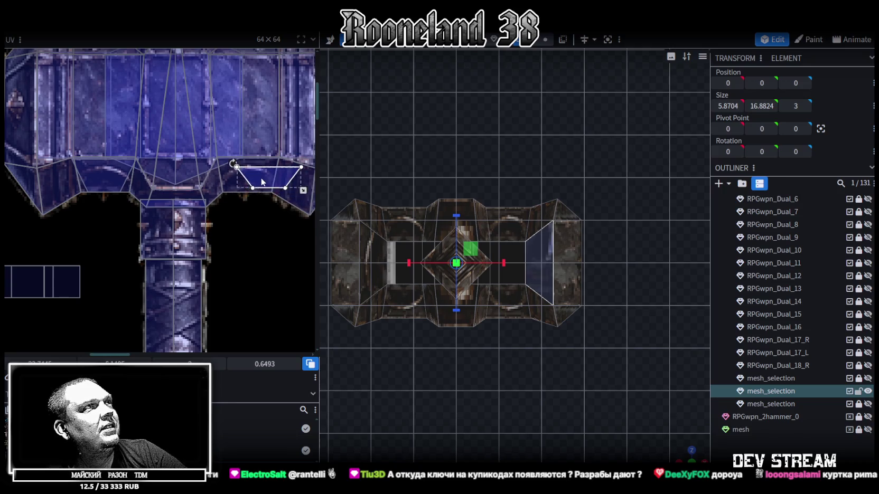
scroll(244, 176, "up", 3)
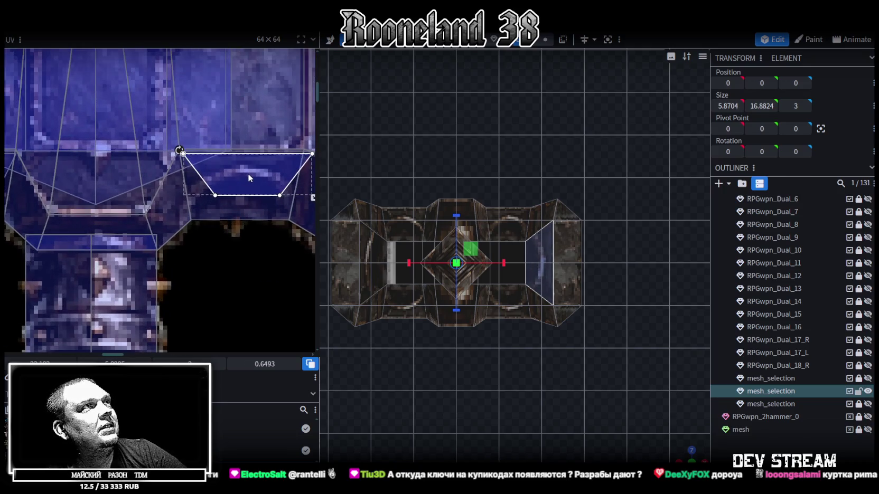
scroll(251, 173, "down", 3)
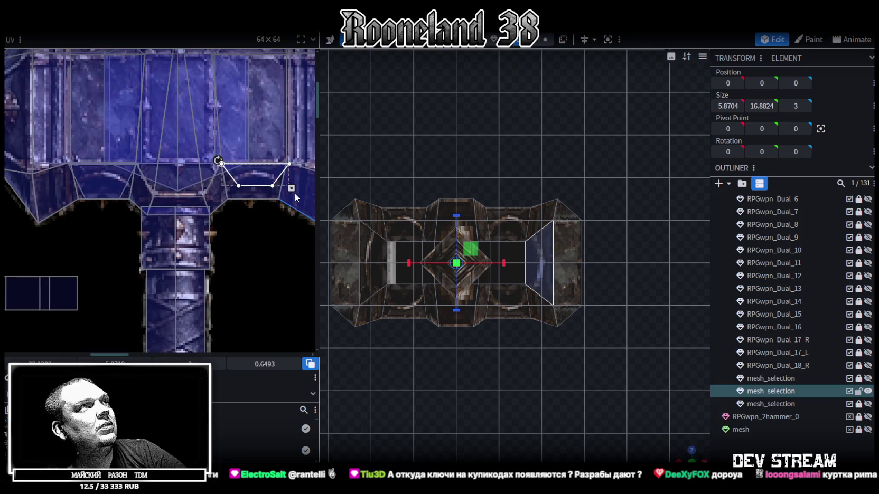
left_click_drag(288, 199, 289, 201)
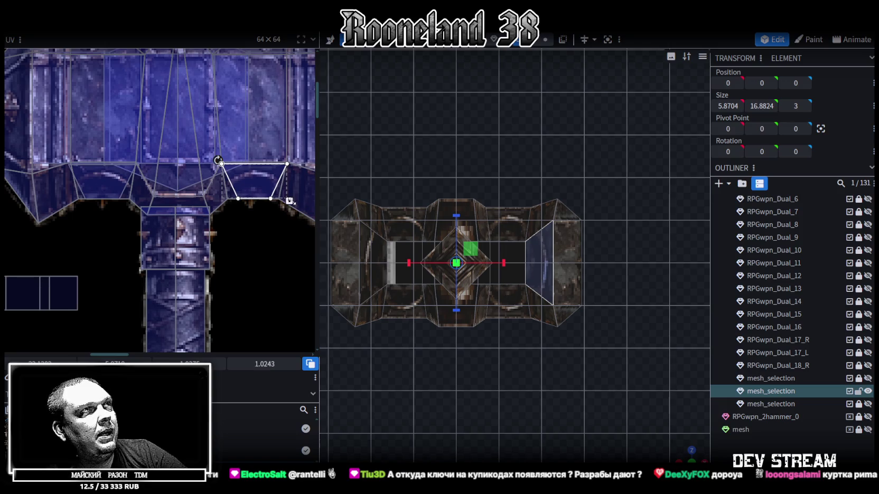
scroll(276, 213, "down", 2)
scroll(269, 223, "down", 2)
scroll(277, 247, "down", 2)
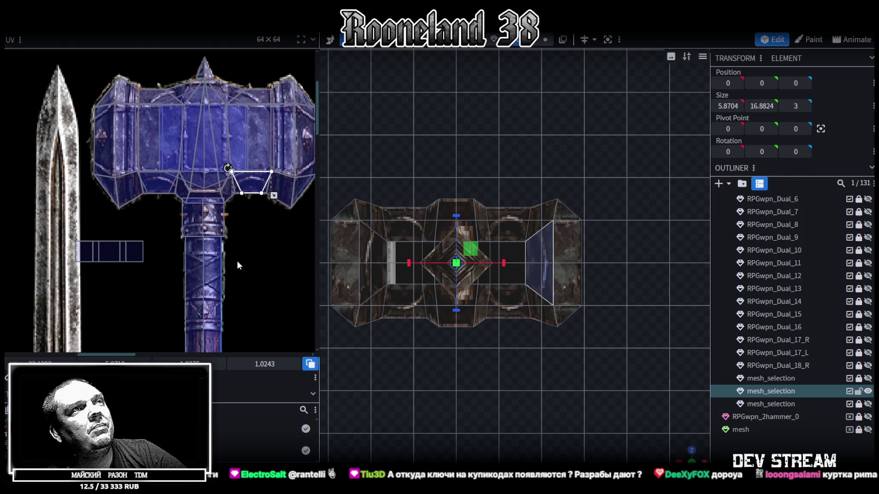
scroll(484, 341, "up", 1)
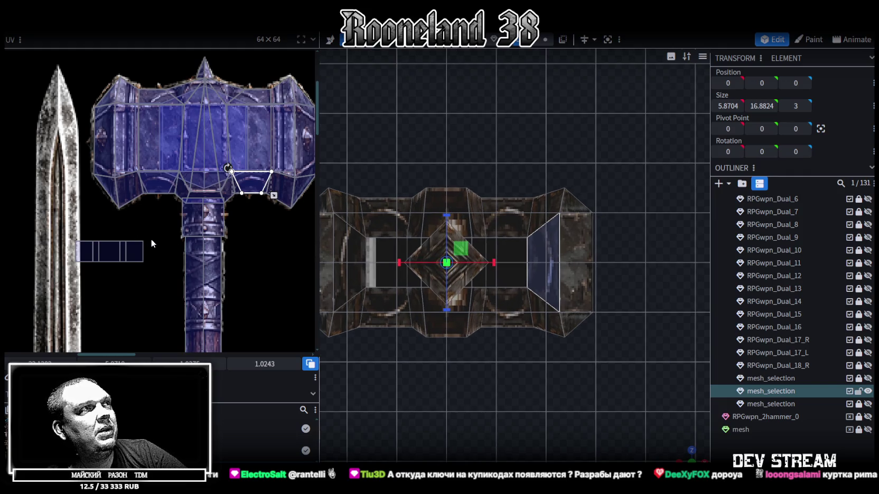
scroll(142, 236, "up", 1)
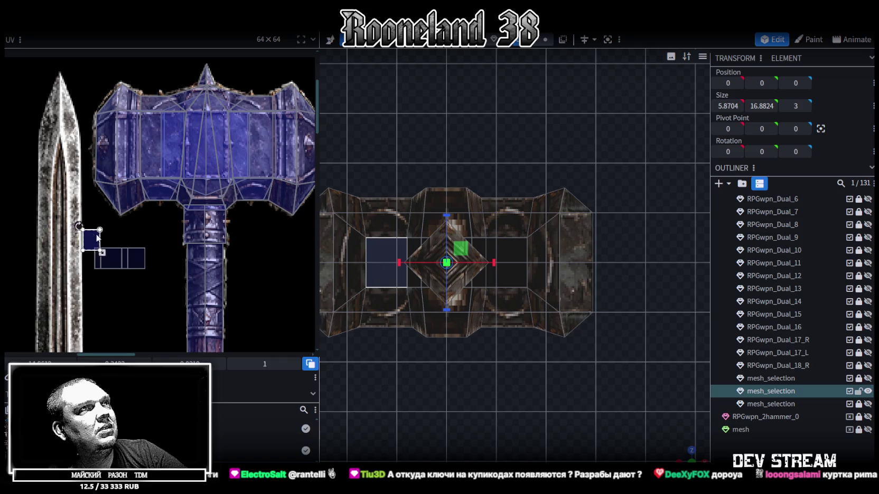
Place the leftmost middle face's UV on the hammer head and nudge the opposite-side face.
left_click_drag(86, 258, 144, 228)
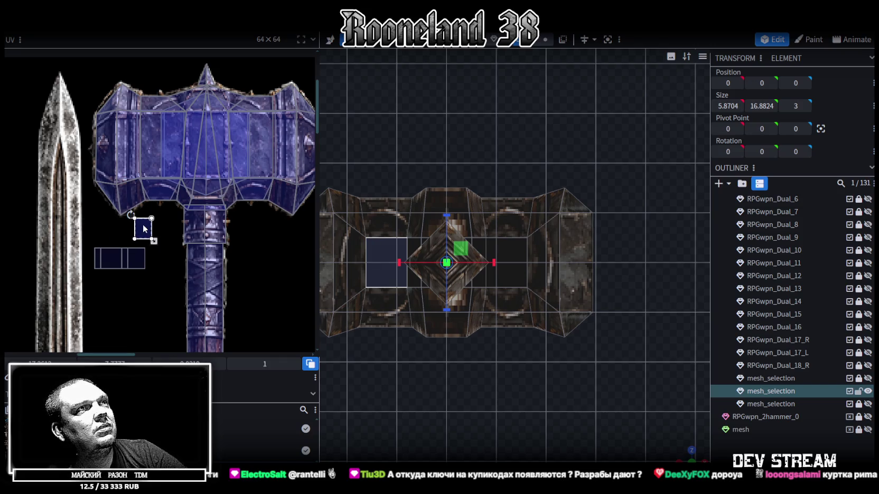
mouse_move(144, 228)
left_mouse_down()
mouse_move(140, 217)
mouse_move(274, 243)
left_mouse_up()
middle_click_drag(274, 273, 257, 248)
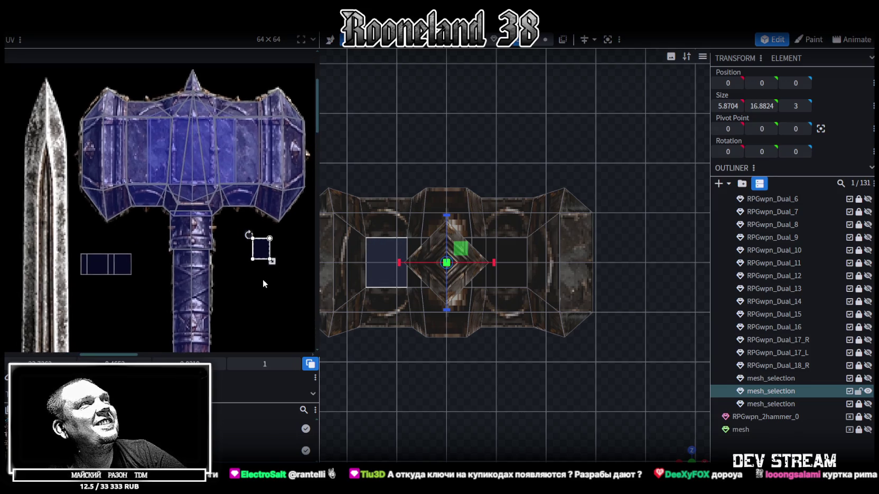
left_click_drag(263, 233, 117, 190)
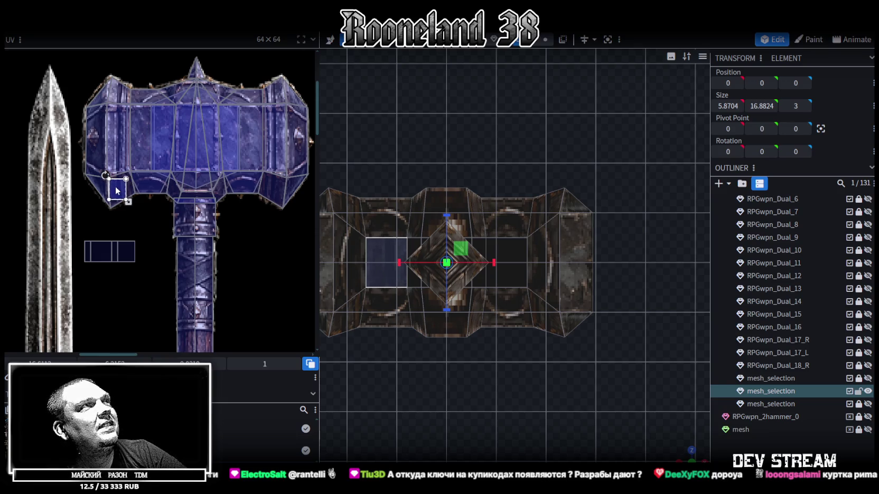
left_click(275, 190)
left_click_drag(278, 195, 279, 196)
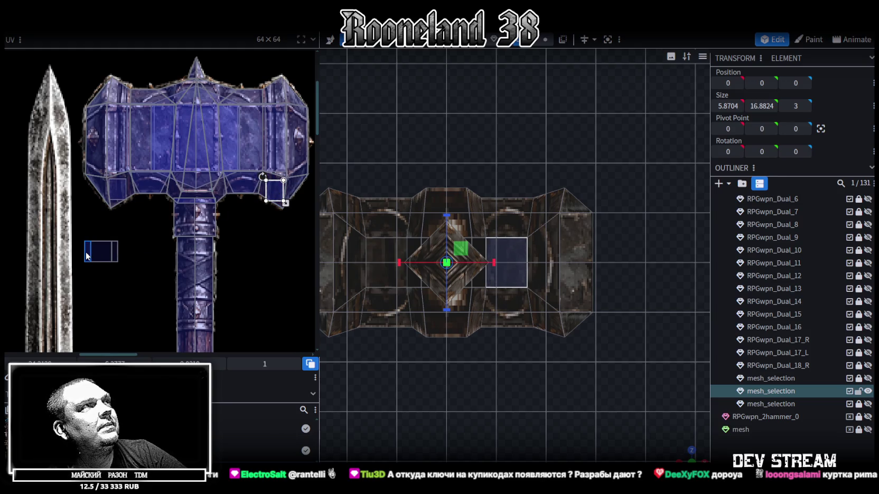
Rotate the narrow face's UV and move it onto the hammer head.
left_click_drag(87, 256, 137, 217)
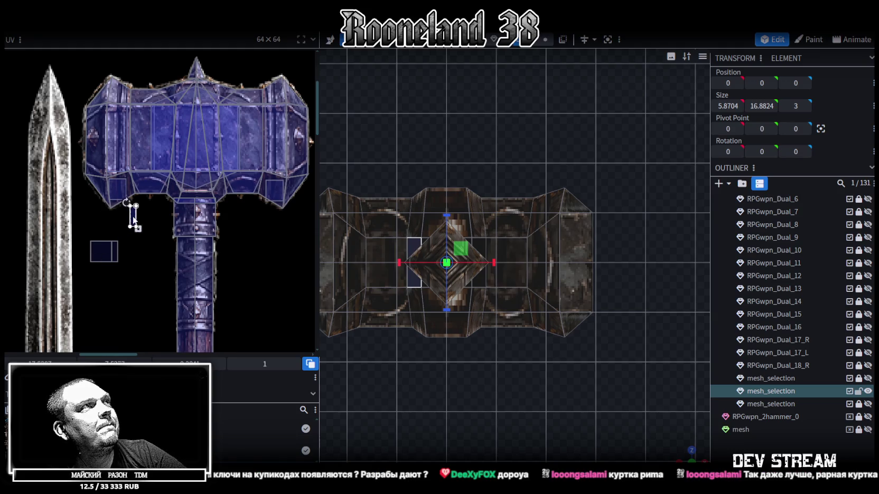
right_click(138, 217)
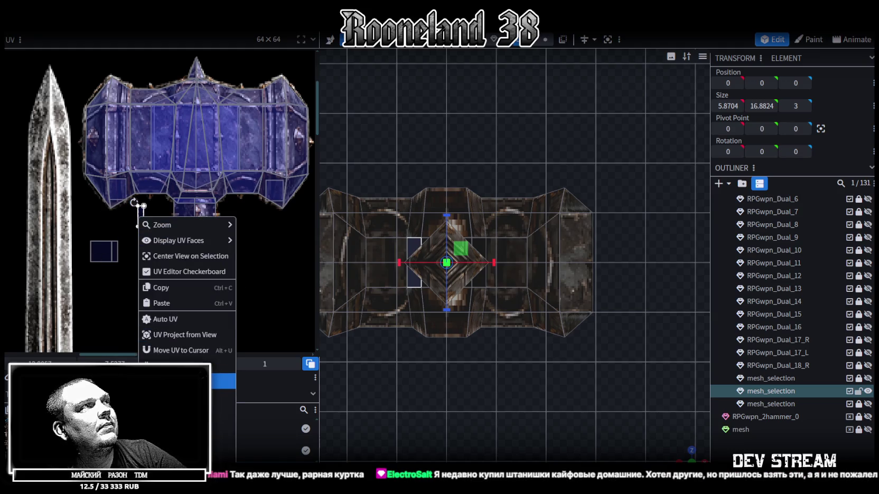
left_click(179, 380)
mouse_move(142, 214)
left_mouse_down()
mouse_move(142, 179)
mouse_move(171, 196)
left_mouse_up()
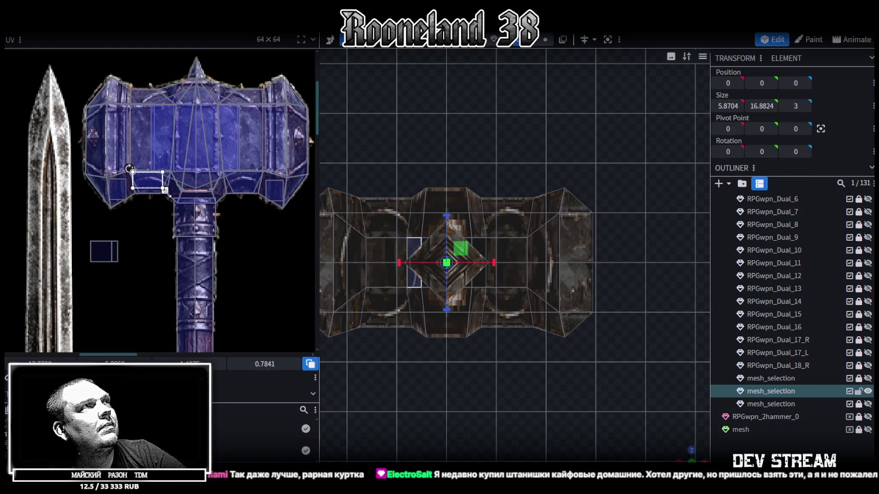
Rotate the thin strip UV horizontal and stretch it into a rectangle on the hammer head.
left_click_drag(116, 253, 247, 237)
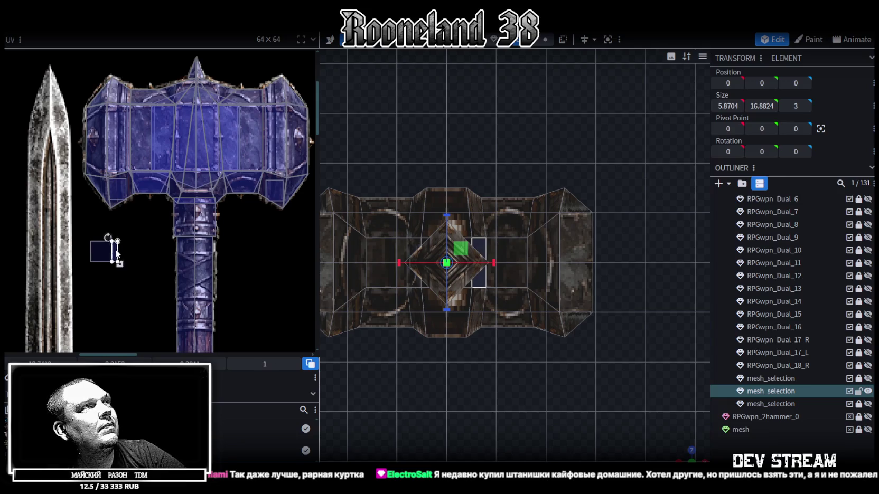
right_click(247, 237)
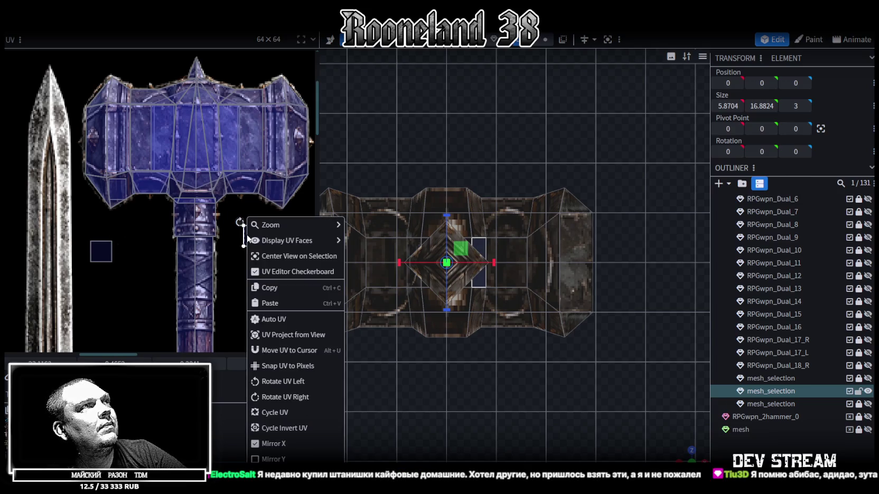
left_click(280, 384)
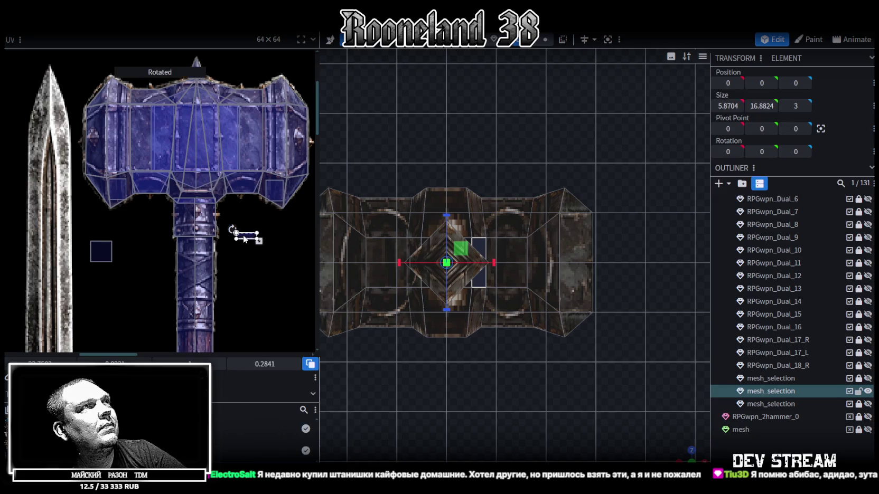
left_click_drag(243, 232, 233, 177)
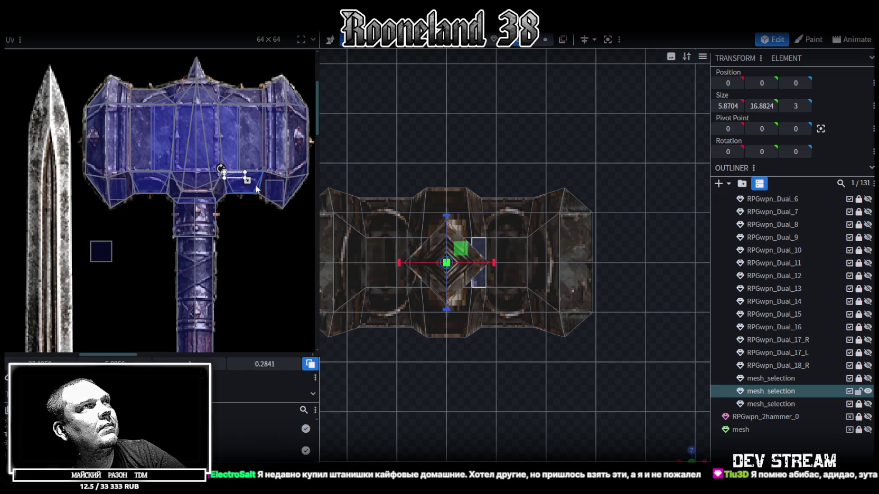
mouse_move(247, 180)
left_mouse_down()
mouse_move(262, 195)
mouse_move(247, 189)
left_mouse_up()
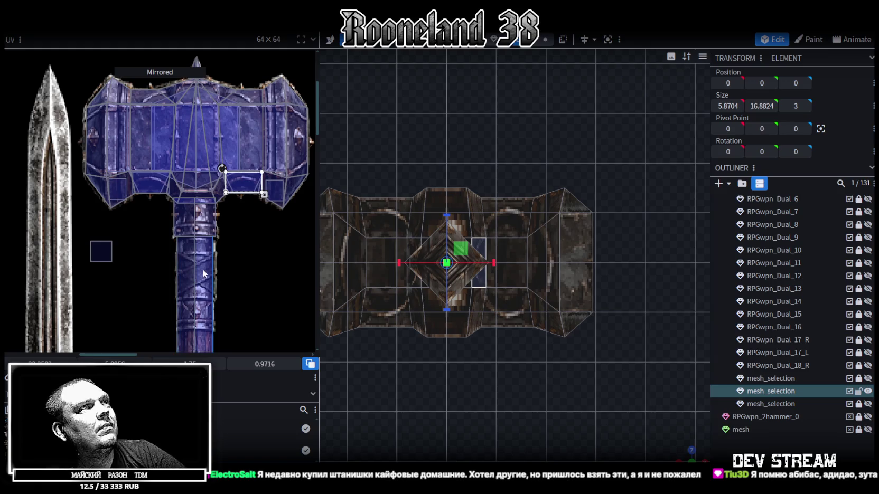
Place the small square UV at the head artwork's lower-left corner and reselect the hammer mesh.
mouse_move(97, 248)
left_mouse_down()
mouse_move(191, 178)
mouse_move(187, 200)
mouse_move(114, 186)
mouse_move(123, 194)
left_mouse_up()
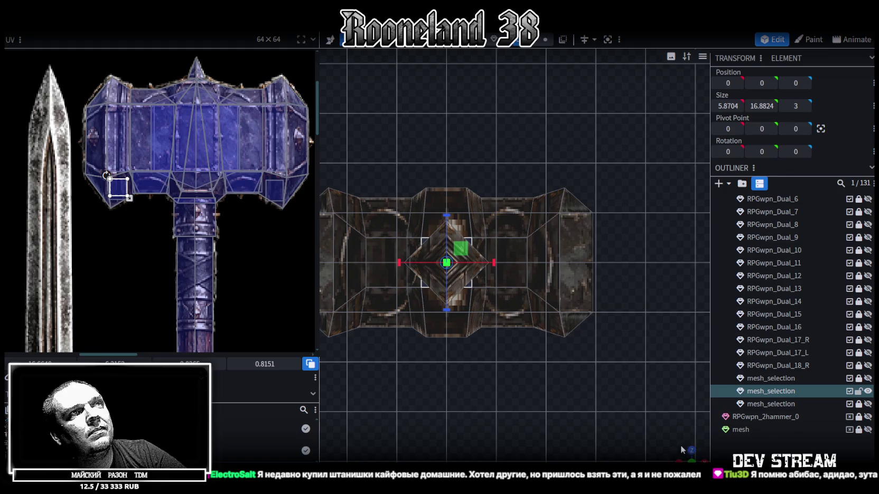
mouse_move(525, 185)
left_mouse_down()
mouse_move(573, 295)
mouse_move(534, 193)
left_mouse_up()
scroll(534, 193, "down", 5)
mouse_move(565, 304)
left_mouse_down()
mouse_move(499, 387)
mouse_move(463, 376)
mouse_move(556, 338)
mouse_move(579, 390)
mouse_move(525, 401)
mouse_move(546, 394)
left_mouse_up()
left_click(474, 264)
mouse_move(473, 264)
left_mouse_down()
mouse_move(612, 154)
mouse_move(583, 72)
mouse_move(577, 123)
mouse_move(534, 161)
left_mouse_up()
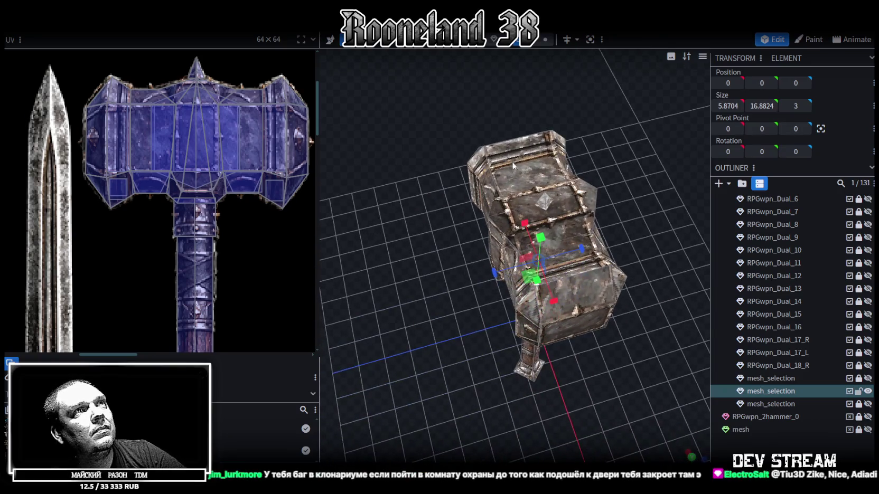
Inspect the textured head faces from above, then deselect and reselect the hammer mesh.
left_click(533, 161)
left_click(552, 181)
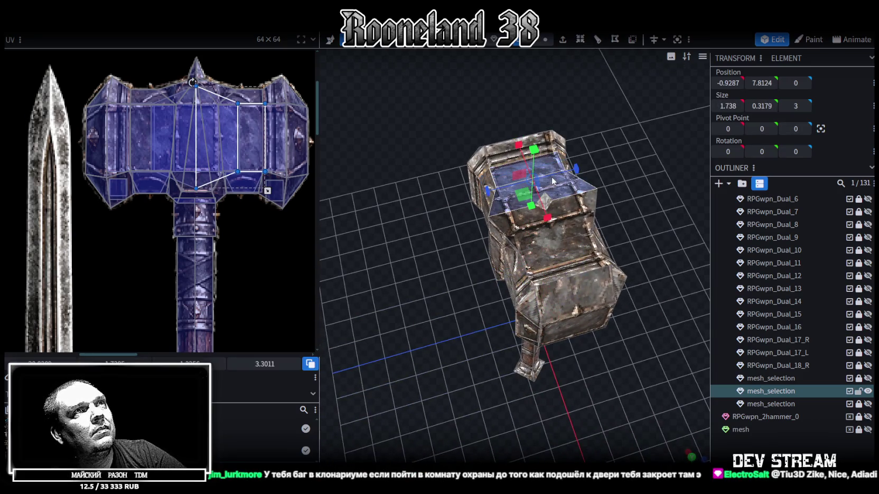
left_click(567, 204, "shift")
mouse_move(636, 201)
left_mouse_down()
mouse_move(688, 206)
mouse_move(611, 179)
mouse_move(616, 213)
mouse_move(596, 237)
mouse_move(650, 161)
mouse_move(673, 144)
mouse_move(703, 379)
mouse_move(532, 371)
mouse_move(533, 305)
mouse_move(583, 360)
mouse_move(647, 396)
mouse_move(640, 362)
mouse_move(590, 320)
mouse_move(538, 309)
mouse_move(513, 319)
mouse_move(580, 340)
mouse_move(628, 278)
mouse_move(383, 313)
mouse_move(436, 339)
mouse_move(514, 326)
mouse_move(352, 369)
mouse_move(567, 395)
mouse_move(556, 313)
mouse_move(488, 255)
mouse_move(527, 286)
left_mouse_up()
left_click(704, 379)
scroll(704, 379, "down", 3)
scroll(614, 291, "up", 3)
left_click(513, 278)
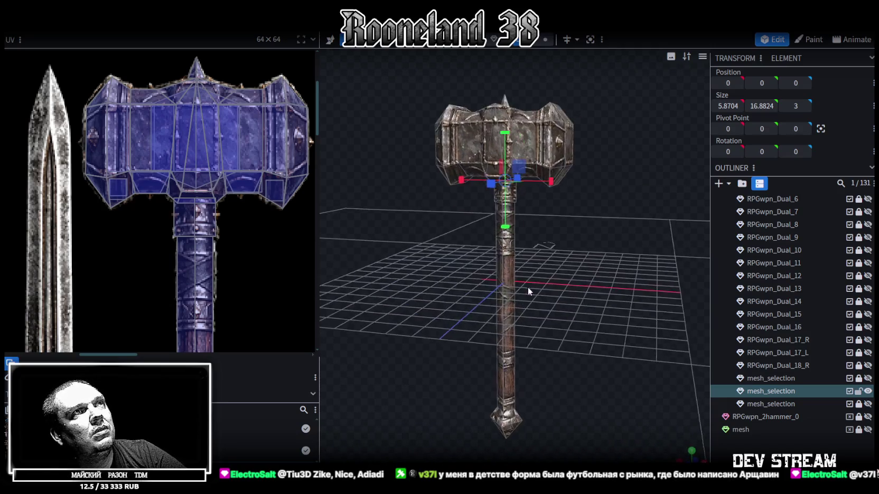
Zoom the UV editor out to show the whole weapon texture sheet.
scroll(206, 161, "down", 2)
scroll(211, 174, "down", 2)
scroll(196, 187, "down", 2)
scroll(196, 174, "up", 3)
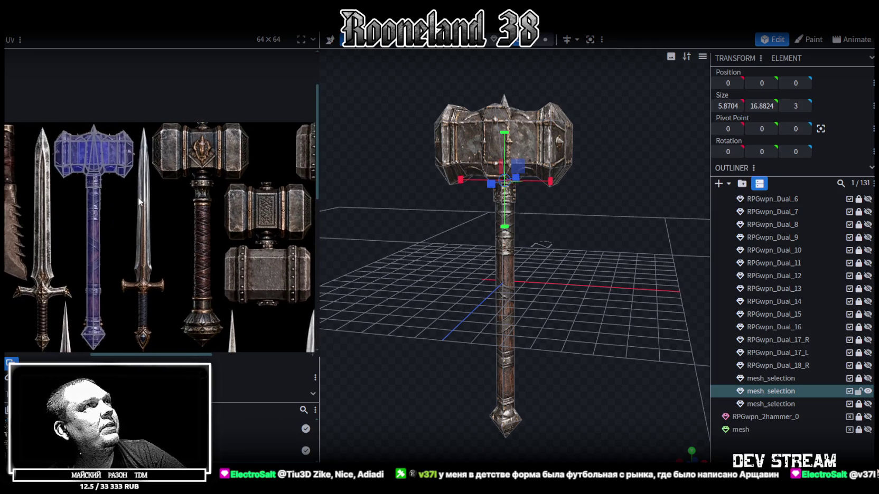
scroll(73, 177, "down", 2)
scroll(157, 177, "down", 2)
scroll(174, 173, "down", 1)
scroll(174, 173, "down", 1)
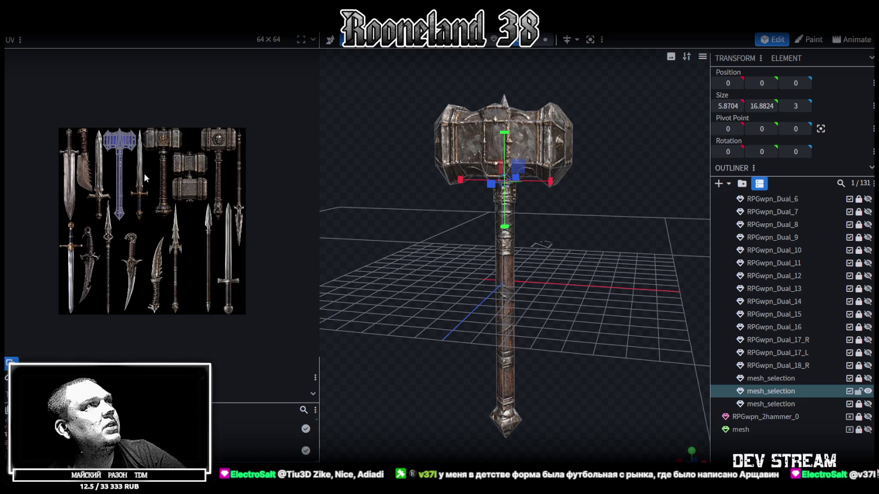
scroll(145, 177, "up", 3)
middle_click_drag(142, 172, 153, 183)
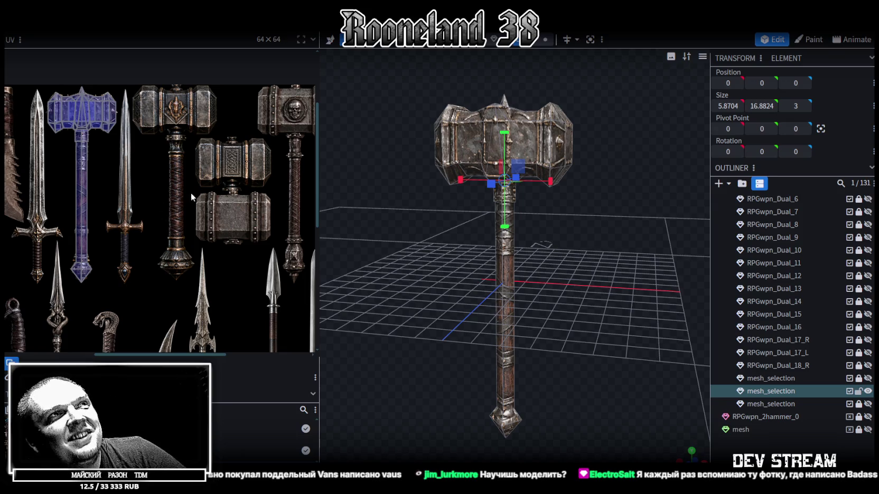
scroll(623, 257, "up", 2)
mouse_move(623, 252)
left_mouse_down()
mouse_move(582, 236)
mouse_move(558, 187)
mouse_move(658, 228)
mouse_move(430, 266)
mouse_move(428, 218)
mouse_move(323, 229)
mouse_move(450, 322)
mouse_move(422, 292)
mouse_move(515, 72)
left_mouse_up()
scroll(421, 292, "up", 2)
left_click(544, 40)
left_click(489, 262)
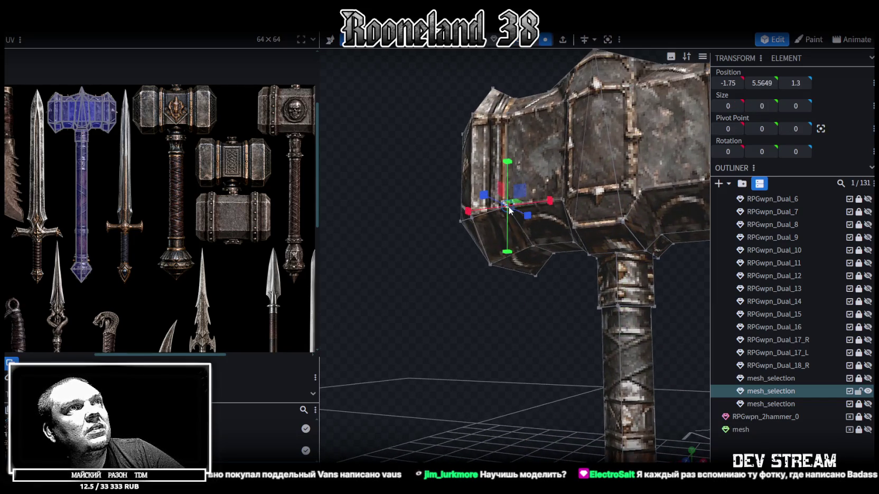
left_click(489, 263)
mouse_move(555, 298)
left_mouse_down()
mouse_move(656, 291)
mouse_move(568, 181)
left_mouse_up()
left_click(569, 185)
left_click(593, 241)
mouse_move(593, 241)
left_mouse_down()
mouse_move(659, 241)
mouse_move(451, 251)
mouse_move(474, 258)
left_mouse_up()
scroll(473, 254, "up", 3)
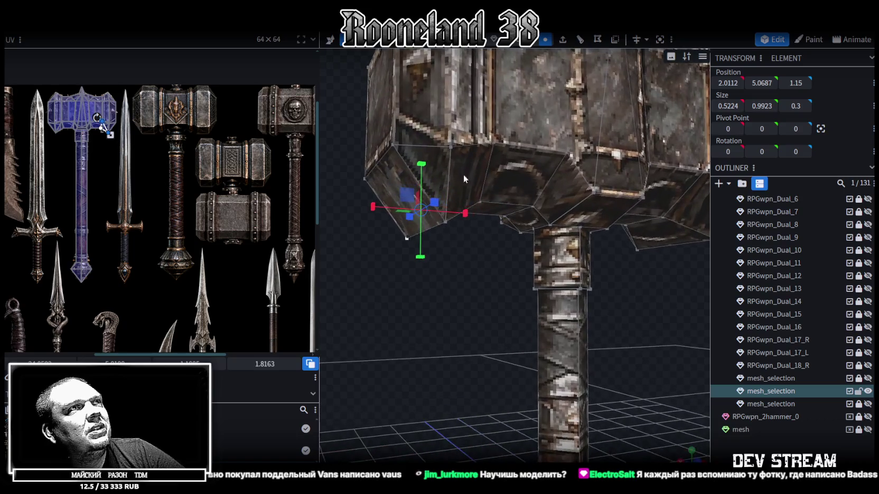
left_click(451, 148)
left_click(479, 202)
left_click_drag(652, 256, 598, 203)
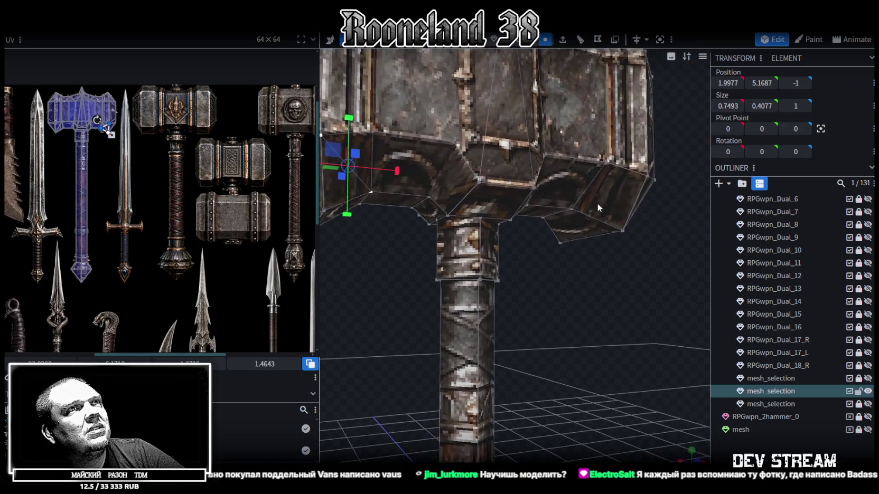
left_click(644, 175)
left_click(572, 209)
mouse_move(542, 314)
left_mouse_down()
mouse_move(699, 303)
mouse_move(544, 257)
mouse_move(403, 281)
mouse_move(500, 271)
left_mouse_up()
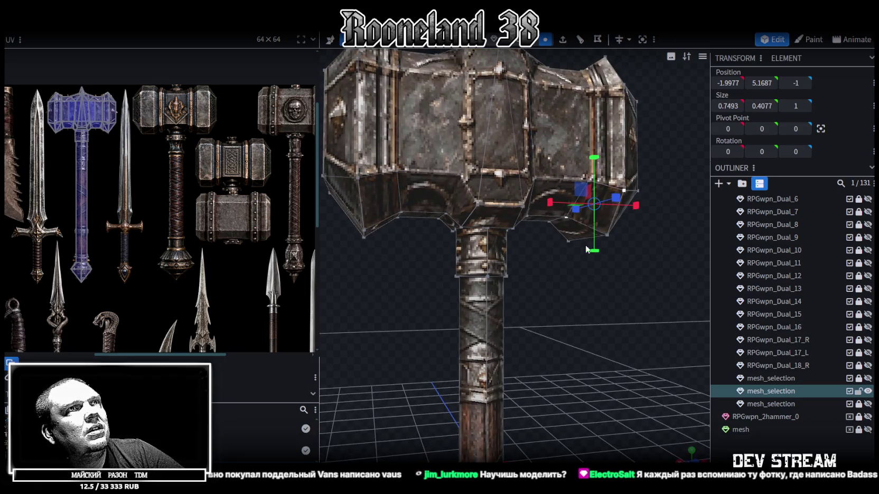
mouse_move(398, 285)
left_mouse_down()
mouse_move(602, 291)
mouse_move(407, 293)
mouse_move(405, 213)
left_mouse_up()
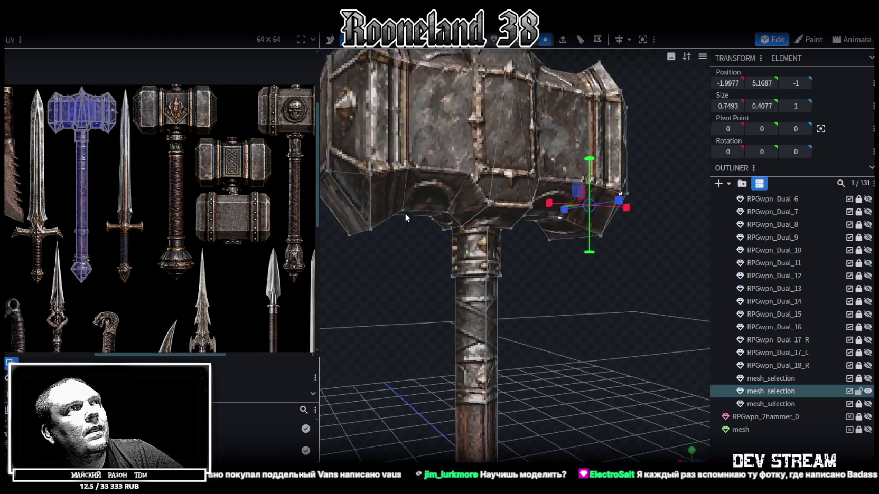
left_click(369, 175)
mouse_move(410, 171)
left_mouse_down()
mouse_move(566, 285)
mouse_move(585, 279)
mouse_move(591, 287)
mouse_move(374, 292)
mouse_move(388, 189)
left_mouse_up()
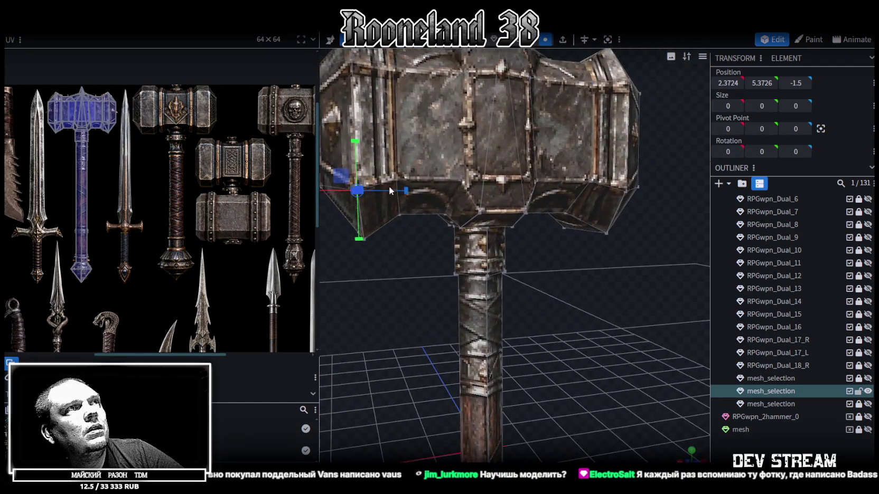
left_click(367, 238)
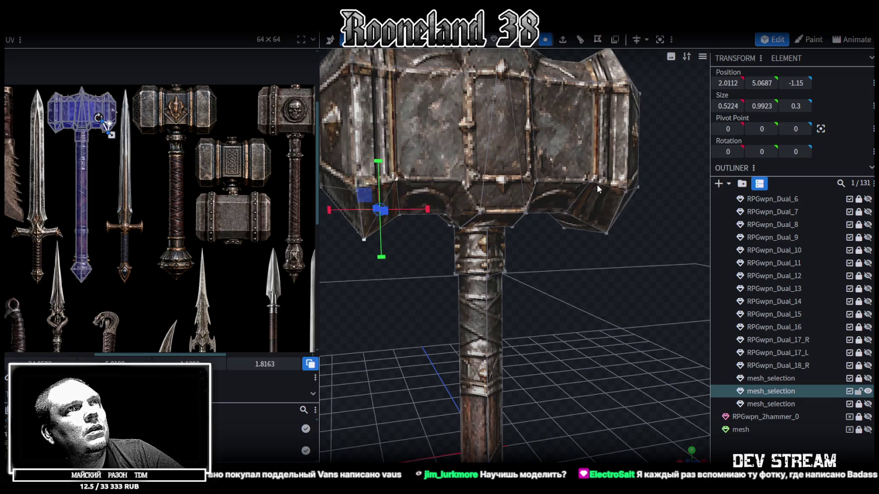
left_click_drag(629, 260, 606, 259)
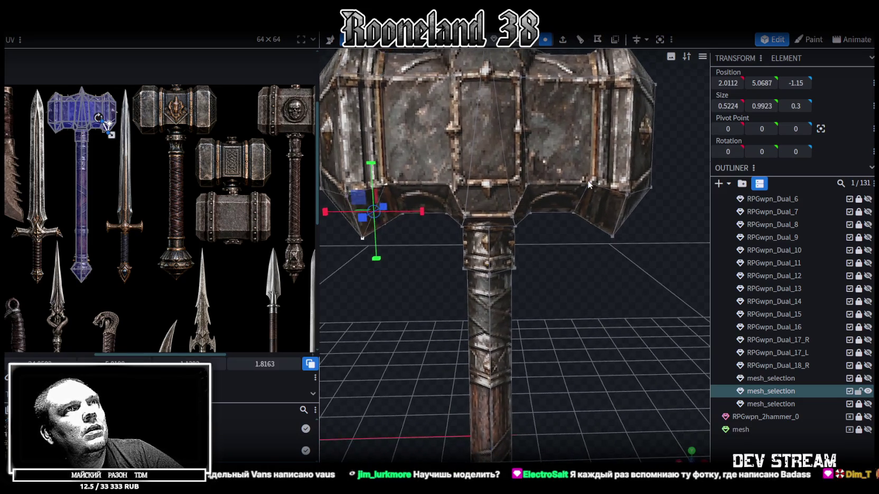
left_click(587, 182)
left_click(612, 235)
key("z")
Switch the viewport to flat coloured shading and select the head's left underside face.
left_click_drag(625, 268, 661, 255)
key("z")
key("z")
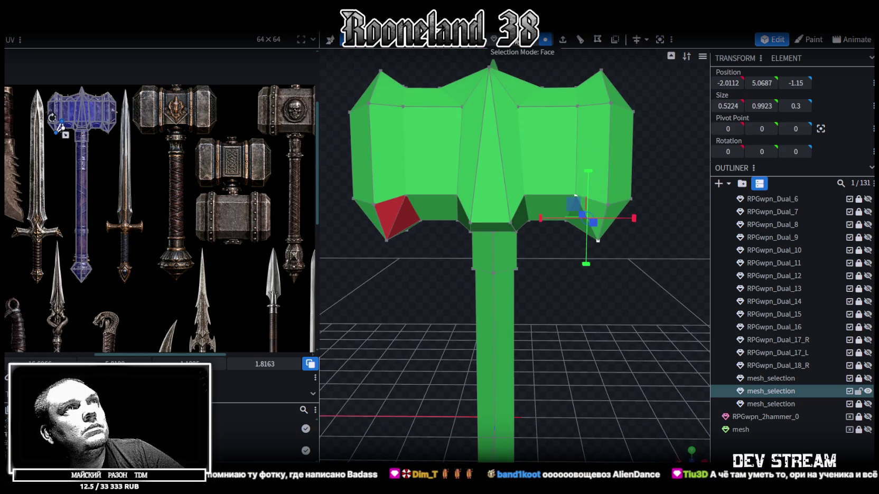
left_click(399, 213)
mouse_move(442, 329)
left_mouse_down()
mouse_move(660, 317)
mouse_move(456, 218)
left_mouse_up()
Add more head faces, including the red underside face, to the selection.
left_click(430, 205, "shift")
left_click(428, 203, "shift")
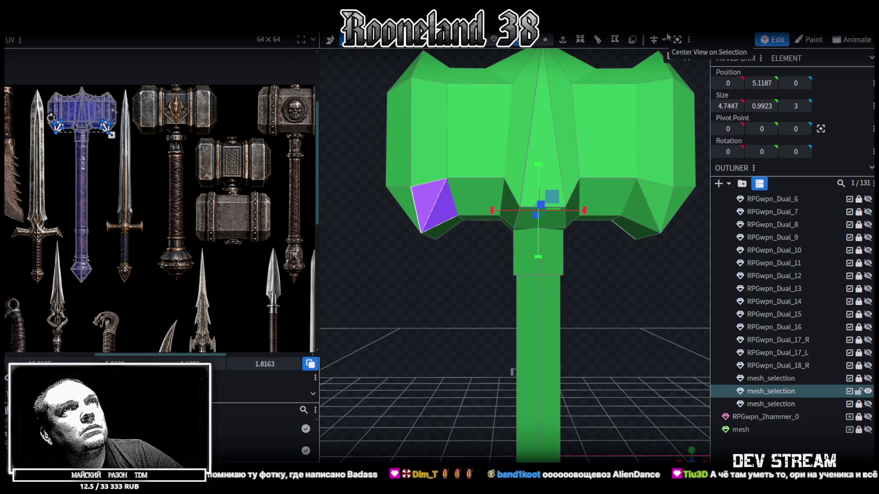
scroll(639, 304, "down", 3)
left_click_drag(639, 302, 649, 297)
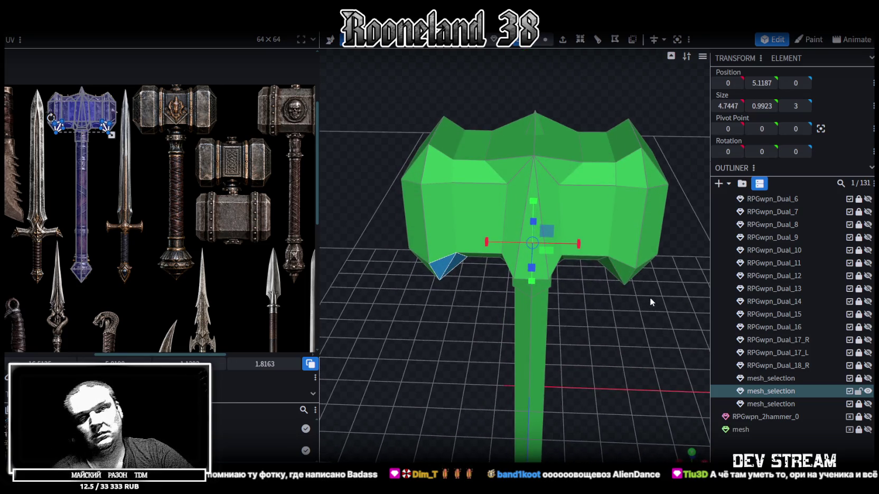
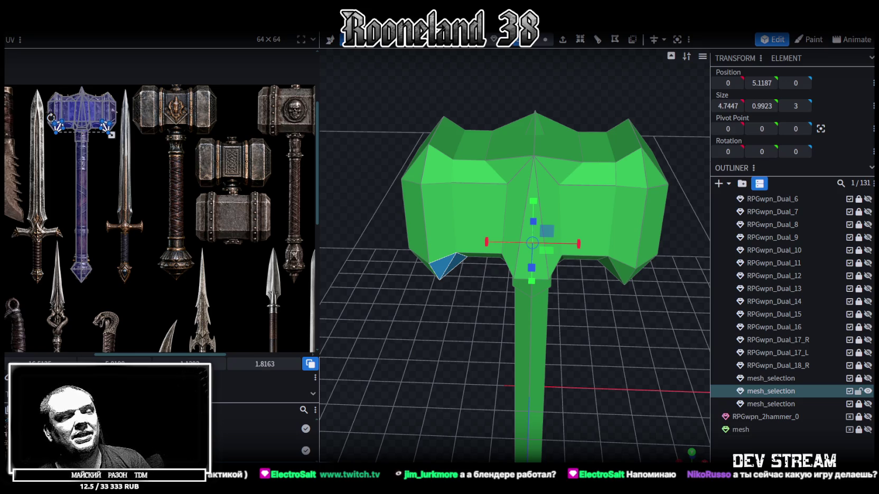
Switch from Blockbench to the Steam library and collapse its favourites category.
key("alt+Tab")
left_click(7, 101)
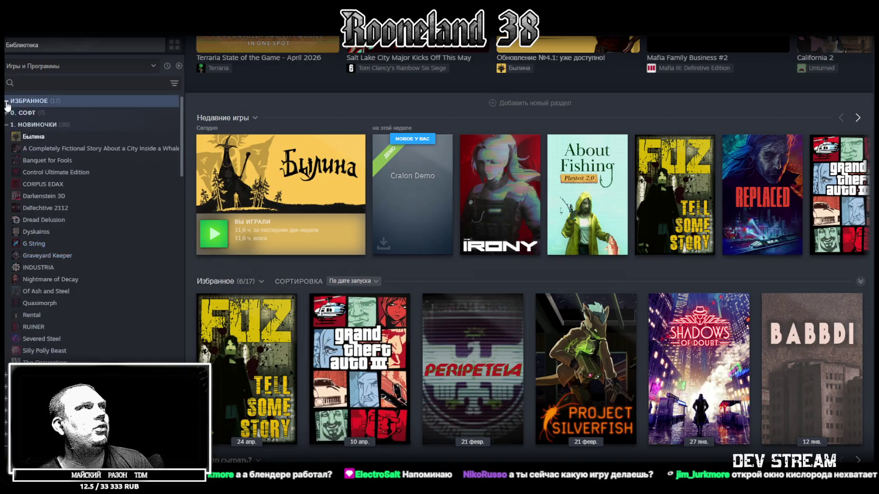
Expand the СОФТ category and open Blender's page, showing its 4.5.9 update news.
left_click(11, 113)
left_click(32, 125)
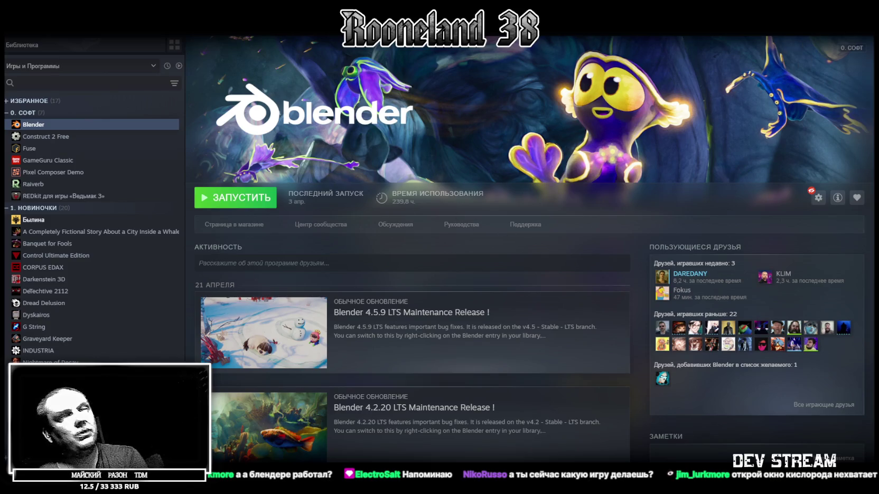
Alt+Tab from Steam to the Unity editor showing the ITestSceneMain scene.
key("alt+Tab")
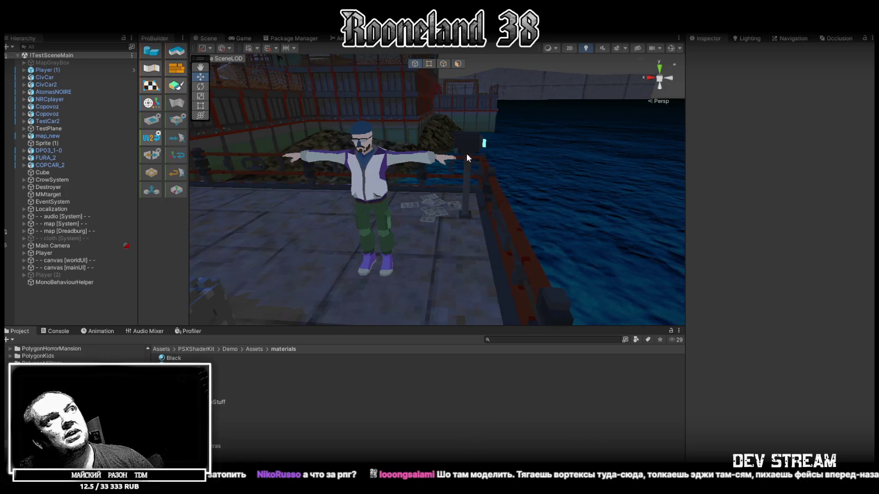
Fly the Scene camera around, selecting the TestCar2 car and the character's jacket.
mouse_move(512, 149)
right_mouse_down()
mouse_move(367, 179)
mouse_move(202, 159)
mouse_move(448, 227)
mouse_move(634, 160)
mouse_move(393, 241)
mouse_move(264, 196)
right_mouse_up()
left_click(449, 228)
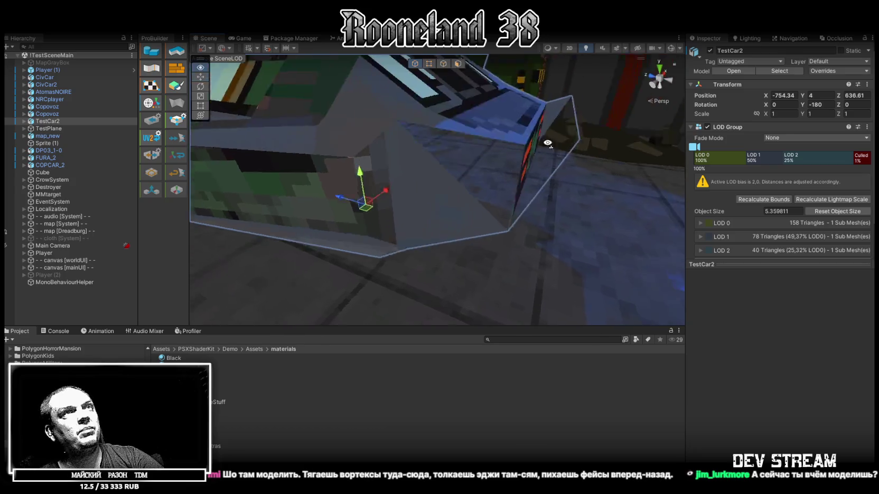
mouse_move(264, 196)
right_mouse_down()
mouse_move(625, 176)
mouse_move(155, 54)
mouse_move(467, 188)
mouse_move(449, 186)
mouse_move(466, 204)
mouse_move(455, 180)
mouse_move(392, 218)
mouse_move(550, 229)
mouse_move(436, 204)
mouse_move(168, 223)
mouse_move(382, 226)
right_mouse_up()
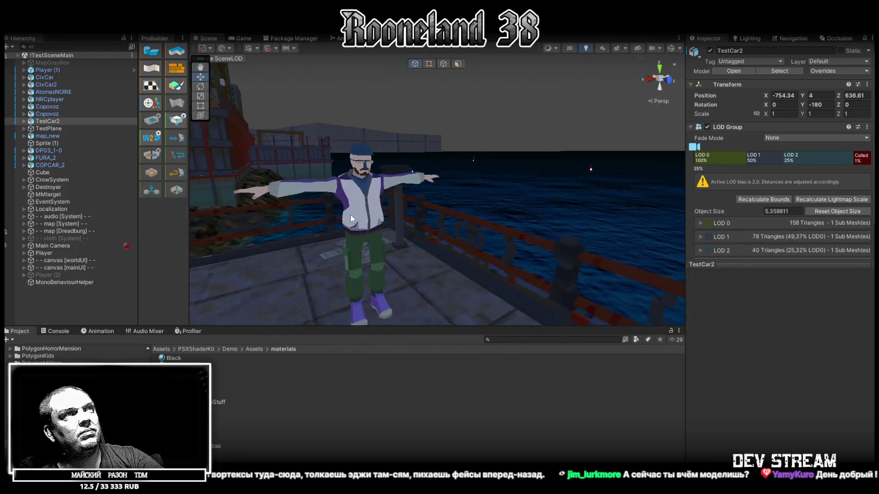
left_click(381, 226)
right_click_drag(428, 218, 316, 248)
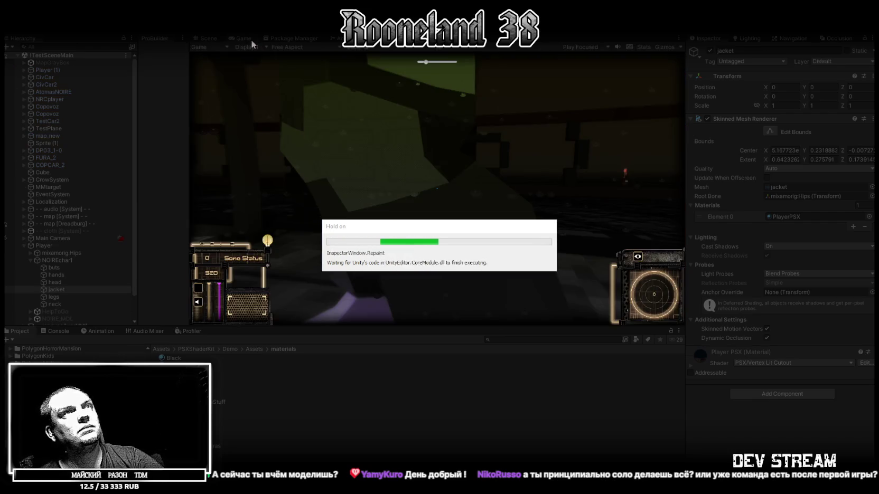
Maximize the Game view, walk the character with W and S, then stop with Ctrl+P.
double_click(244, 38)
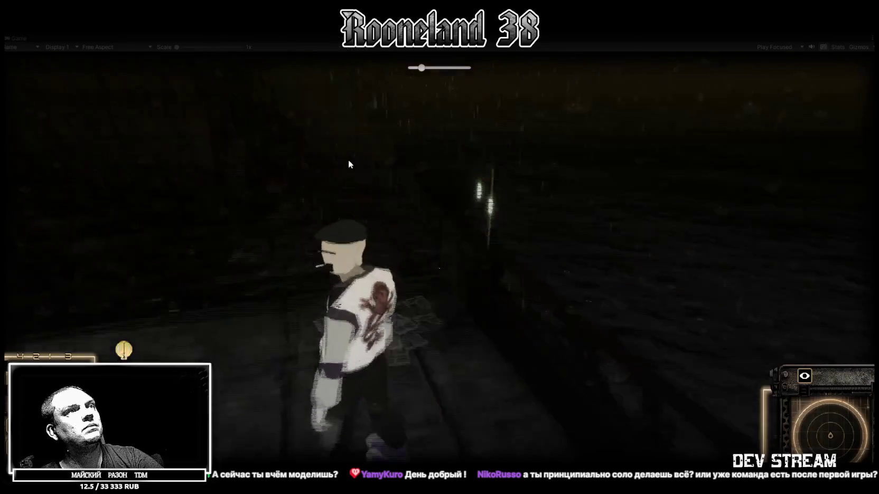
key("w")
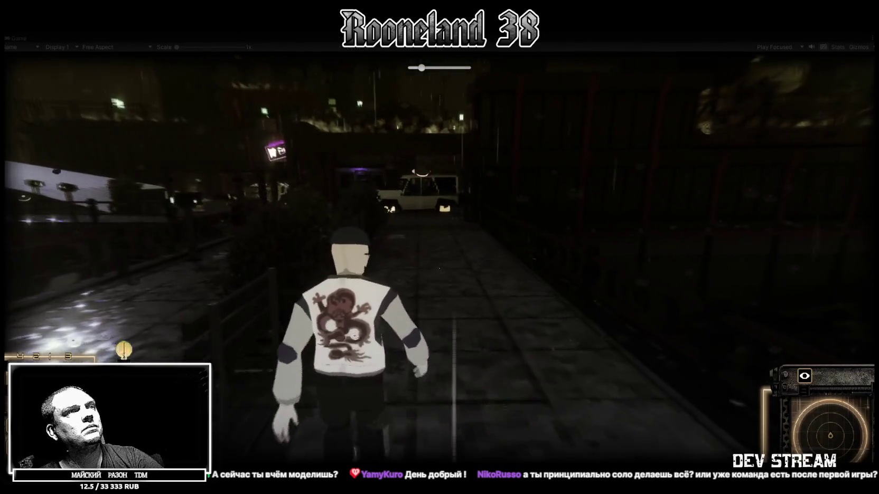
key("w")
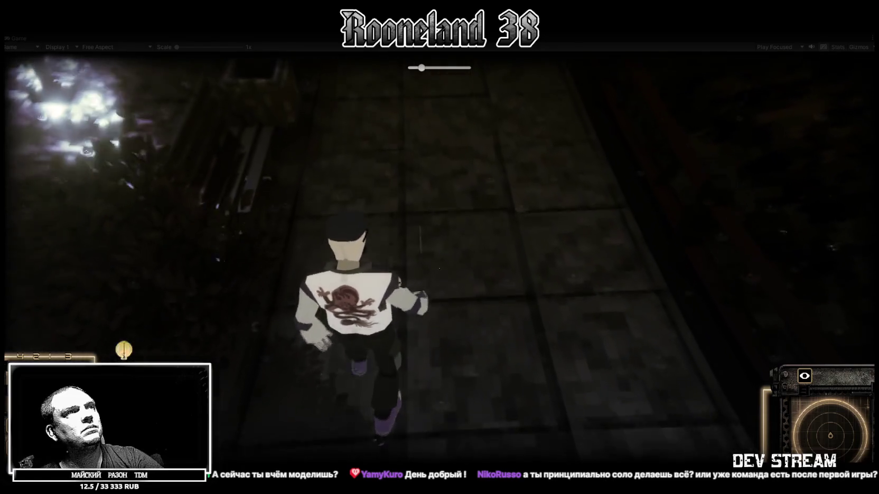
key("s")
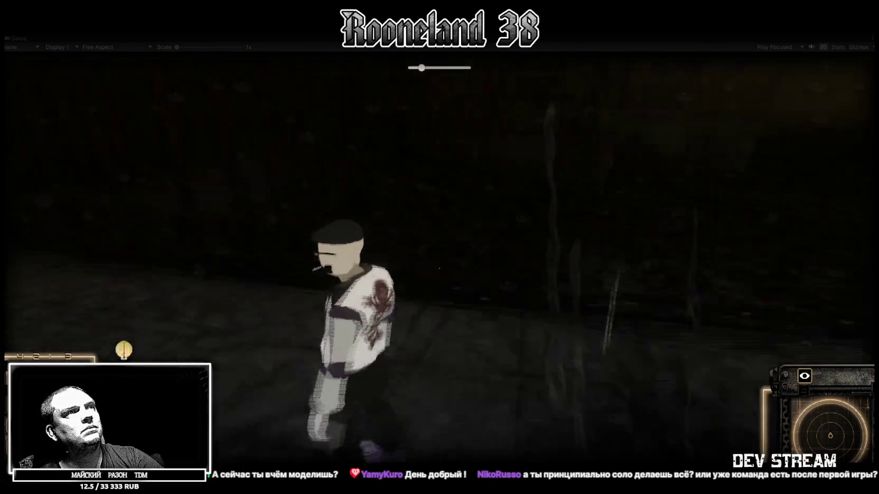
key("s")
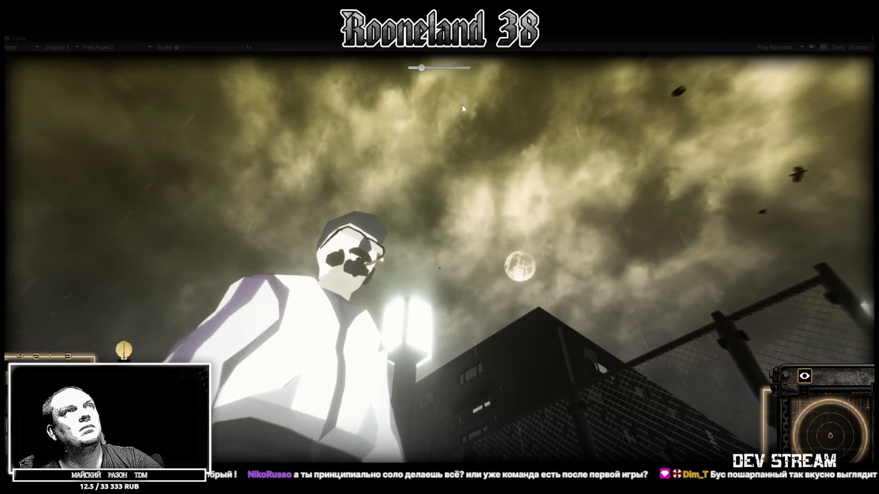
key("ctrl+p")
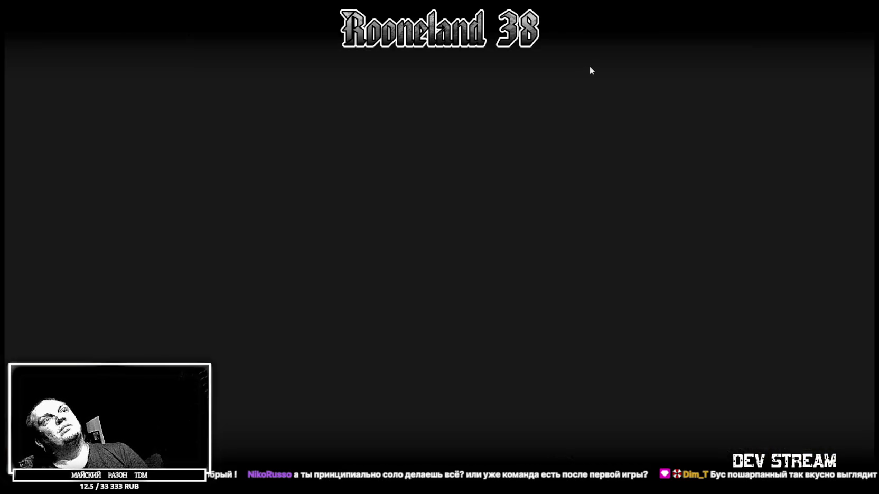
Move the Unity window aside, close it and choose Don't Save for the modified scene.
left_click_drag(593, 10, 559, 86)
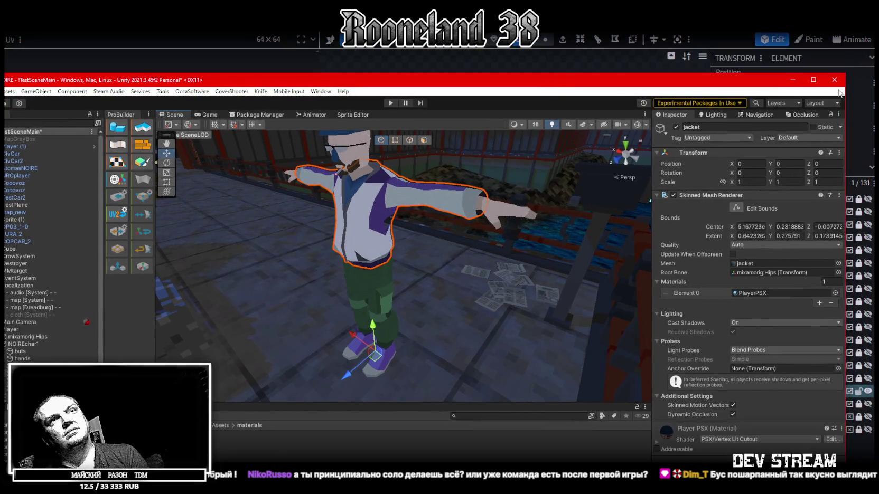
left_click(834, 80)
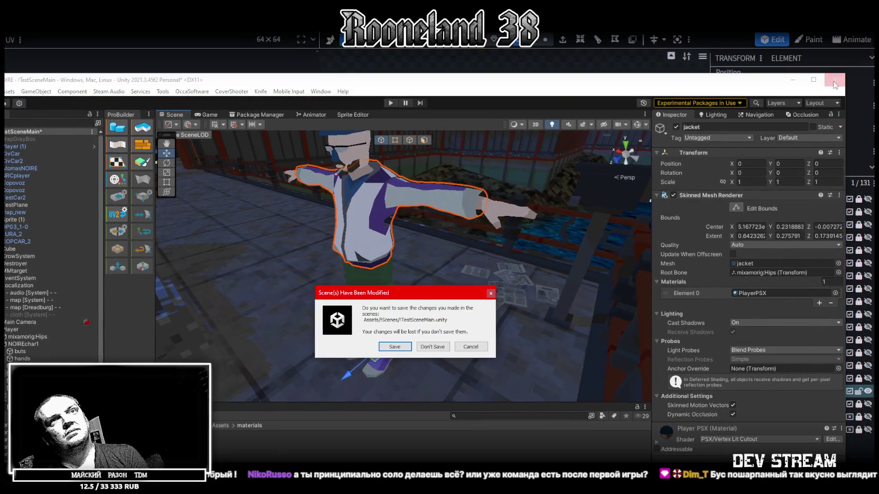
left_click(432, 347)
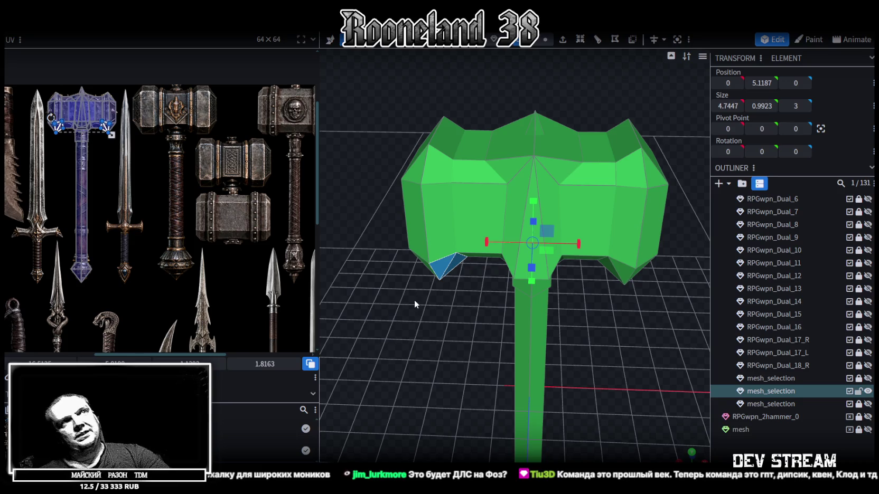
Zoom in on the hammer head, box-select its top spike and save as RPGweapon.bbmodel.
mouse_move(455, 313)
left_mouse_down()
mouse_move(570, 319)
mouse_move(521, 231)
left_mouse_up()
scroll(521, 132, "up", 3)
scroll(534, 182, "up", 2)
left_click(539, 187)
left_click_drag(538, 187, 625, 84)
scroll(623, 84, "up", 2)
left_click_drag(509, 75, 614, 118)
mouse_move(658, 98)
left_mouse_down()
mouse_move(583, 123)
mouse_move(560, 117)
mouse_move(579, 113)
mouse_move(566, 139)
mouse_move(585, 146)
mouse_move(610, 126)
mouse_move(561, 241)
left_mouse_up()
key("ctrl+s")
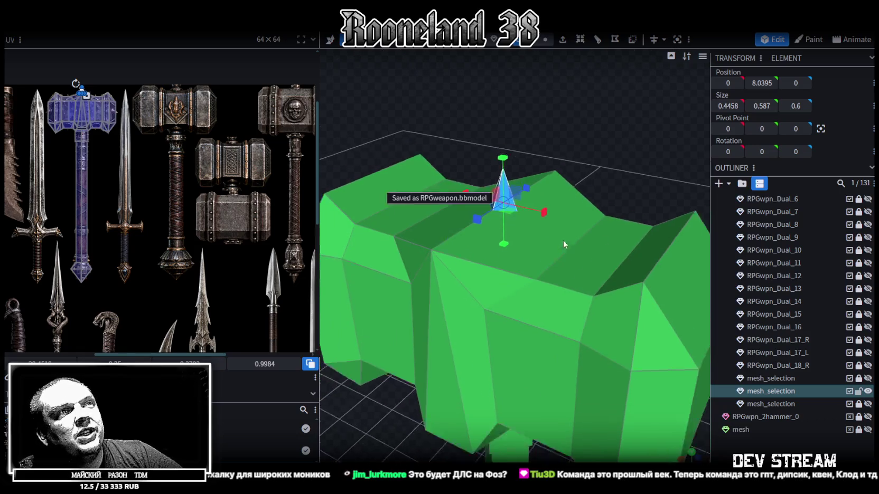
Orbit out to the whole hammer and select another hammer-head element.
scroll(561, 241, "down", 3)
mouse_move(595, 178)
left_mouse_down()
mouse_move(579, 328)
mouse_move(643, 383)
mouse_move(661, 363)
mouse_move(561, 286)
left_mouse_up()
mouse_move(403, 342)
left_mouse_down()
mouse_move(441, 338)
mouse_move(431, 342)
left_mouse_up()
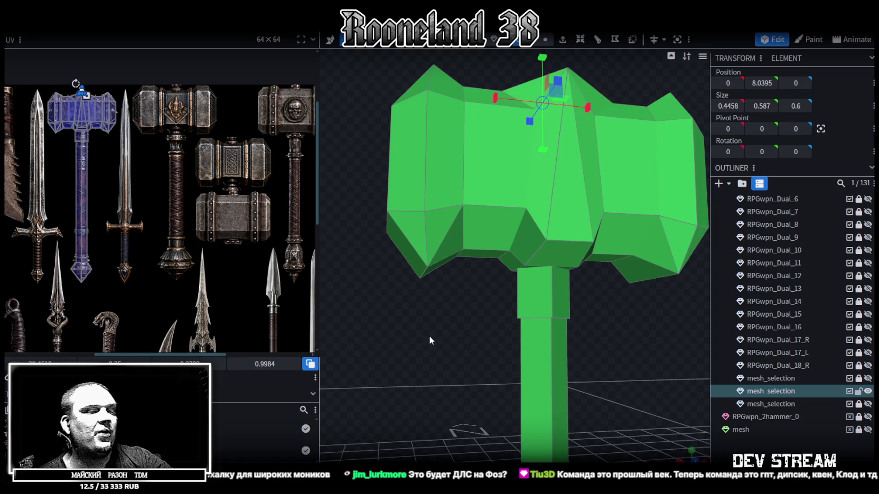
left_click(527, 223)
mouse_move(527, 223)
left_mouse_down()
mouse_move(603, 327)
mouse_move(539, 354)
mouse_move(595, 334)
mouse_move(610, 341)
mouse_move(571, 389)
mouse_move(621, 367)
mouse_move(682, 378)
left_mouse_up()
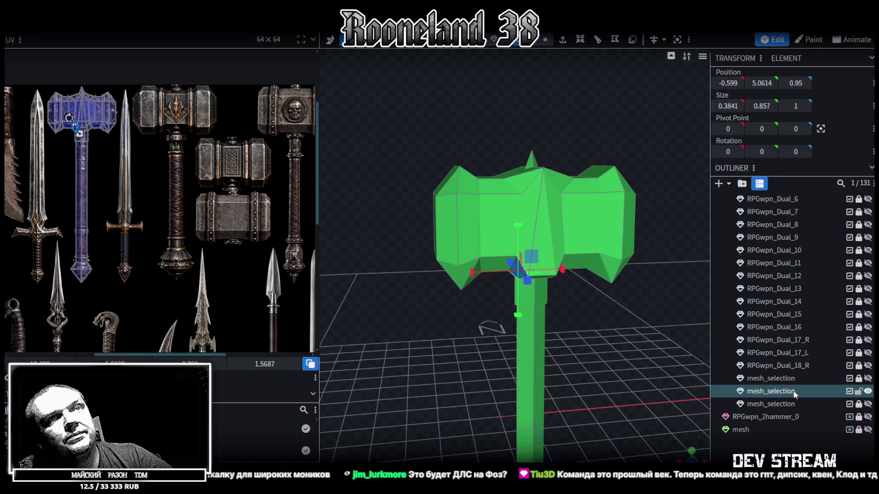
Toggle RPGwpn_Dual_18_R and mesh_selection visibility, leaving one mesh_selection hidden, then select the upper piece.
left_click(868, 366)
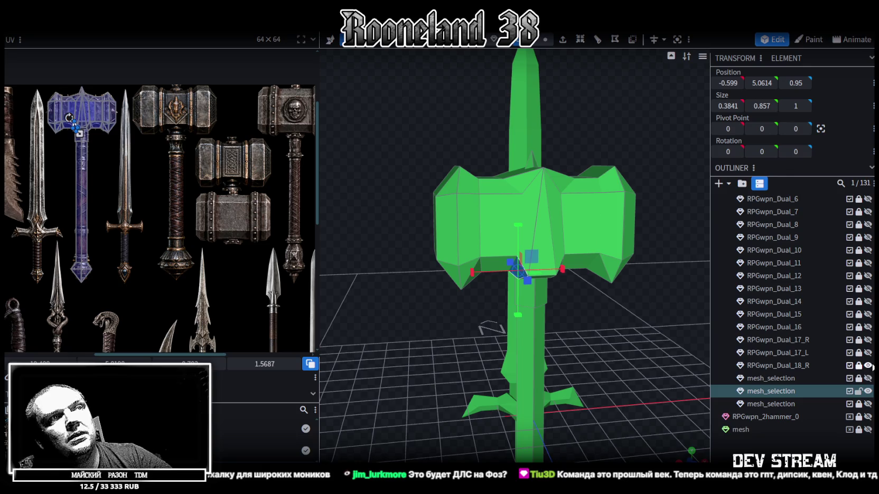
scroll(151, 249, "down", 2)
scroll(85, 244, "up", 1)
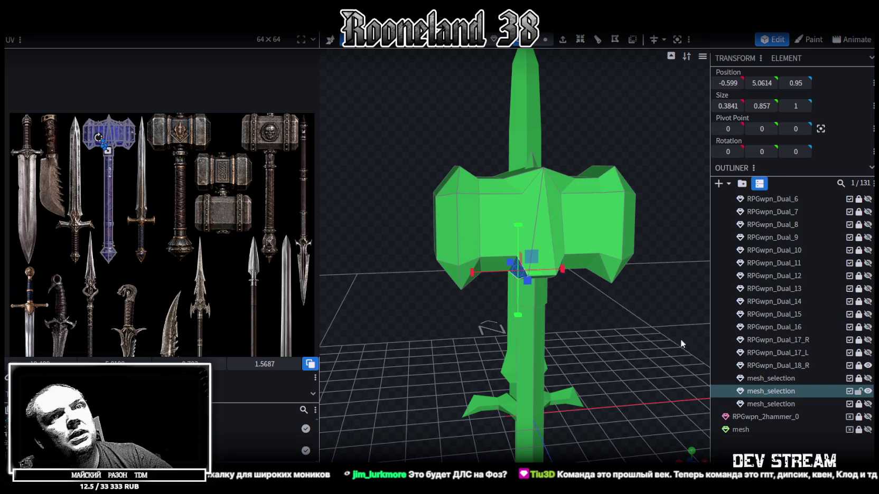
left_click(867, 391)
left_click(868, 392)
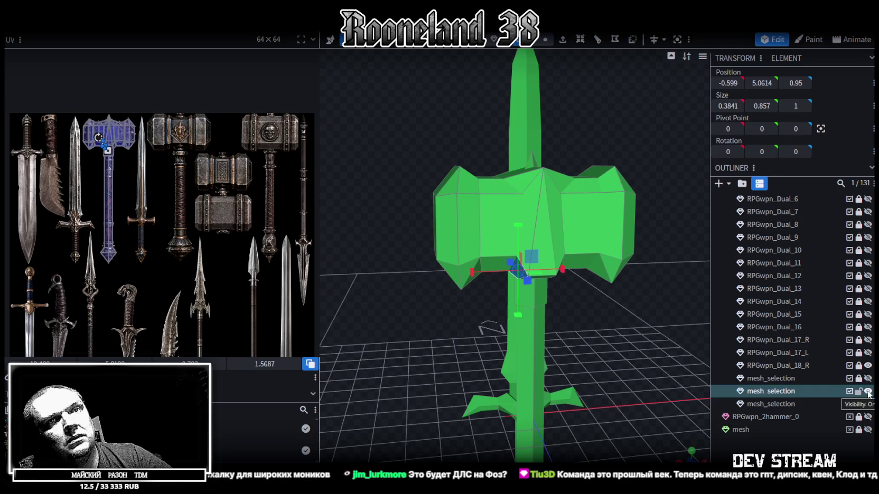
left_click(868, 365)
left_click(867, 404)
left_click(868, 404)
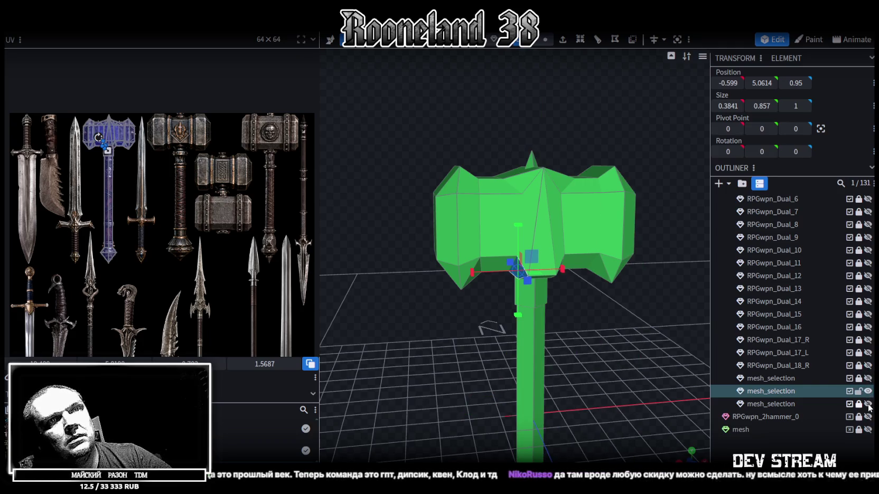
left_click(868, 404)
left_click(867, 404)
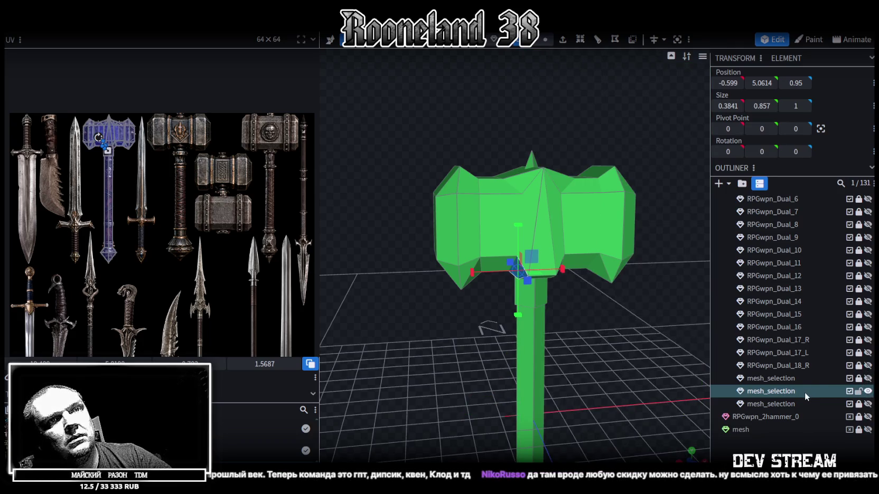
left_click(784, 378)
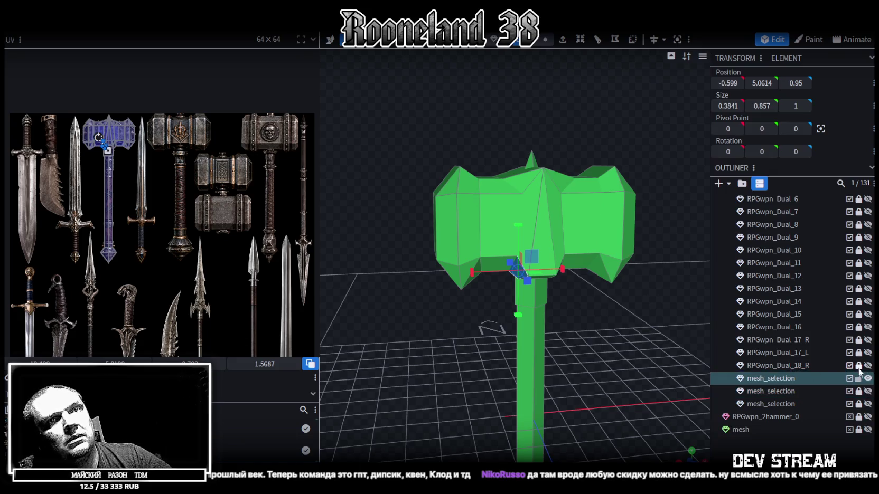
Rename the mesh_selection piece to RPGwpn_Dual_18_L.
left_click(776, 368)
double_click(780, 379)
type("RPGwpn_Dual_18_R")
key("BackSpace")
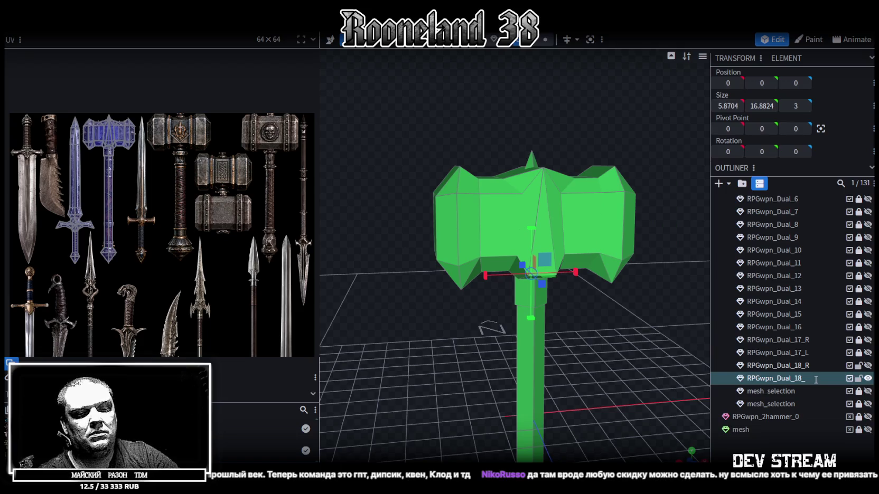
type("L")
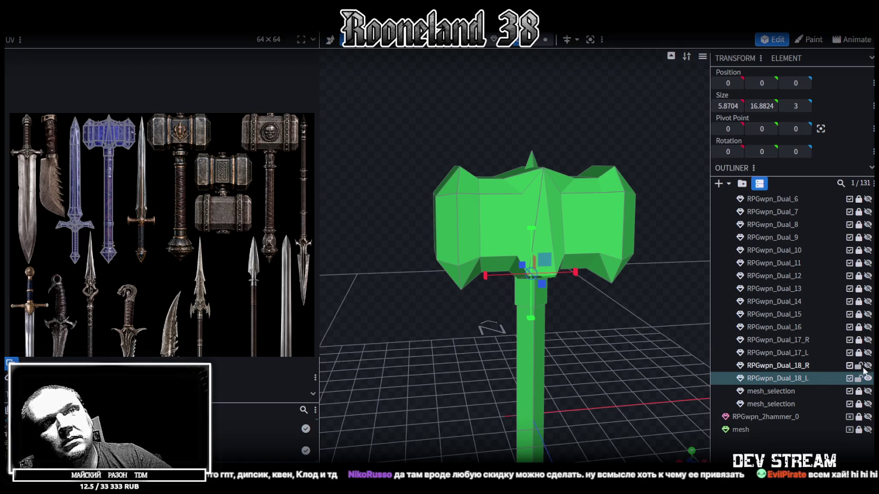
Toggle sword and hammer visibility until only RPGwpn_Dual_18_R shows, then select it.
left_click(867, 367)
left_click(867, 378)
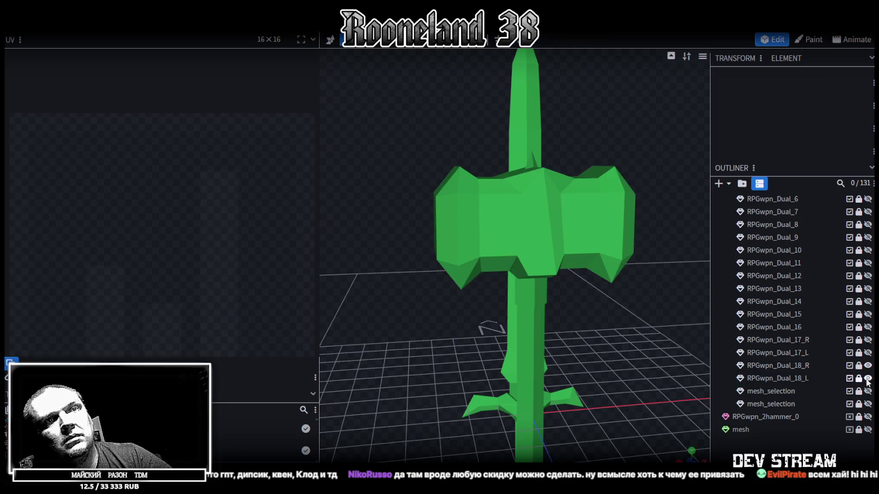
left_click(868, 366)
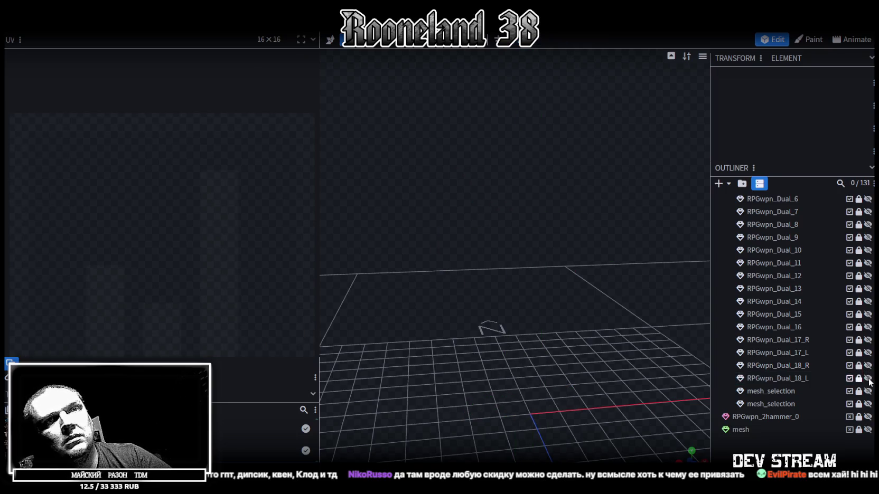
left_click(868, 379)
mouse_move(534, 307)
left_mouse_down()
mouse_move(560, 356)
mouse_move(531, 362)
left_mouse_up()
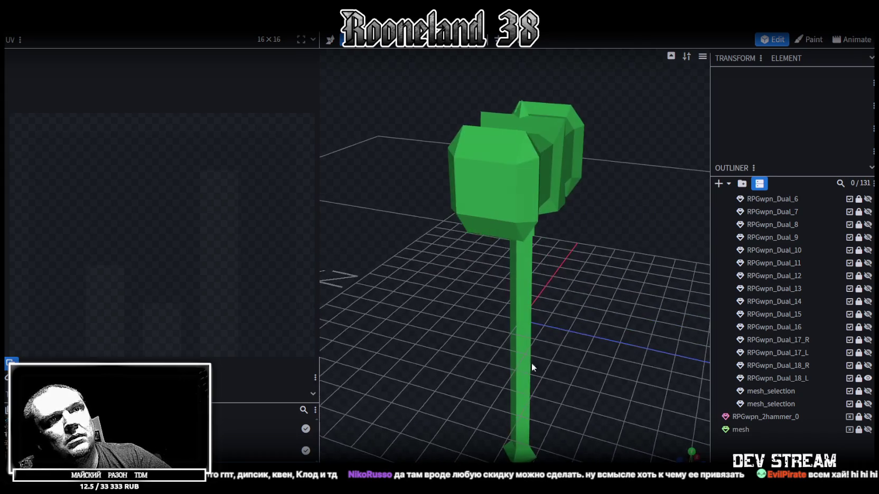
left_click(868, 366)
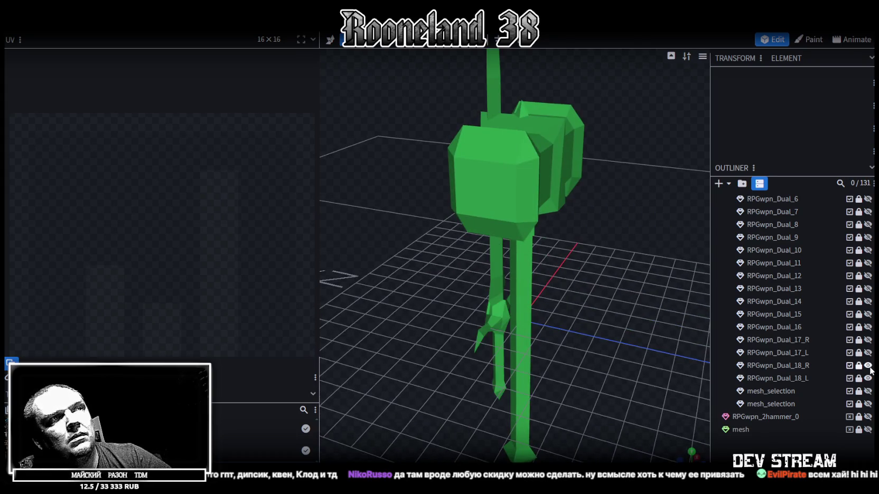
left_click_drag(676, 338, 634, 324)
left_click(867, 378)
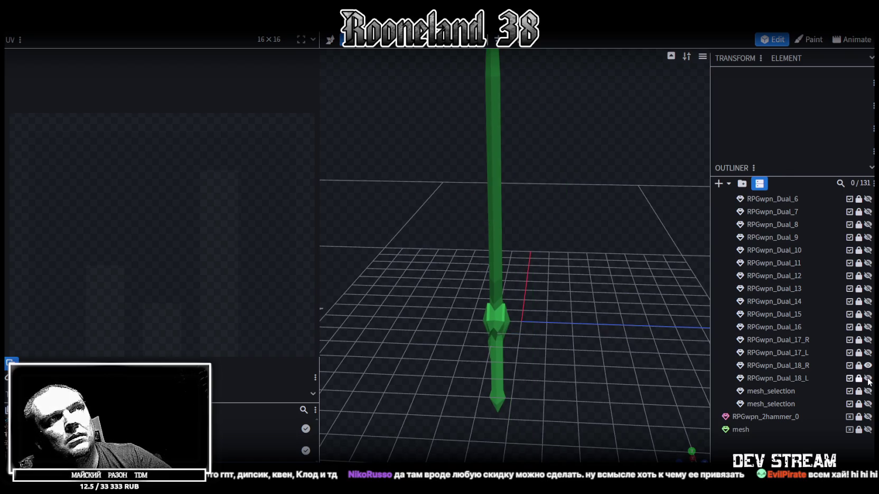
left_click(788, 366)
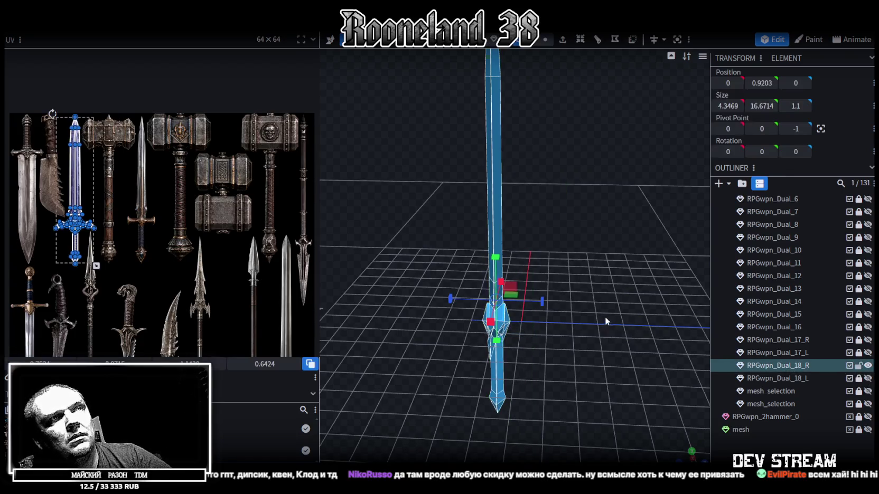
Move the sword along Z, center the pivot on its handle and set Position Y to 0.
key("v")
mouse_move(543, 299)
left_mouse_down()
mouse_move(616, 334)
mouse_move(607, 372)
mouse_move(543, 411)
mouse_move(640, 374)
mouse_move(633, 300)
mouse_move(610, 266)
mouse_move(623, 283)
mouse_move(572, 285)
mouse_move(589, 310)
left_mouse_up()
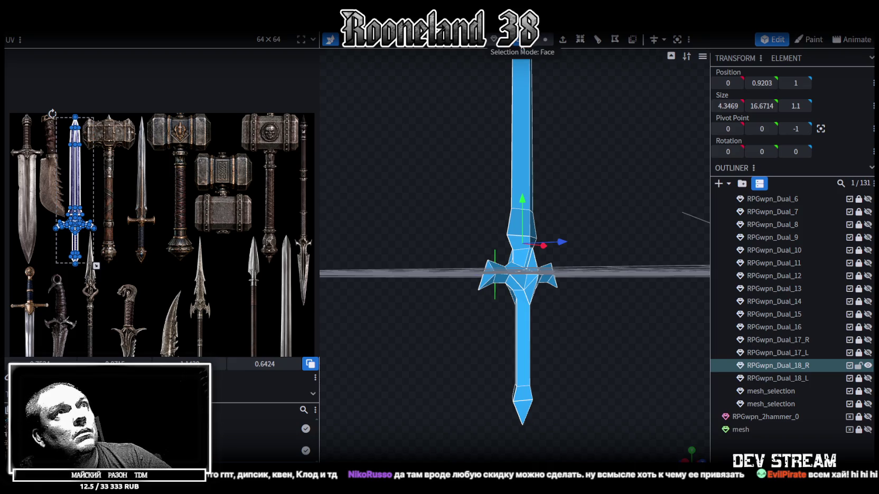
left_click(523, 359)
left_click(820, 128)
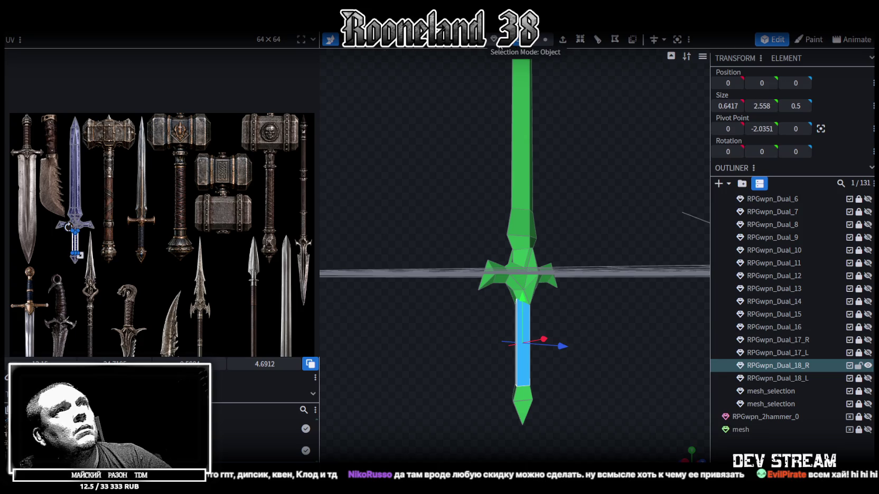
left_click(608, 158)
left_click(762, 83)
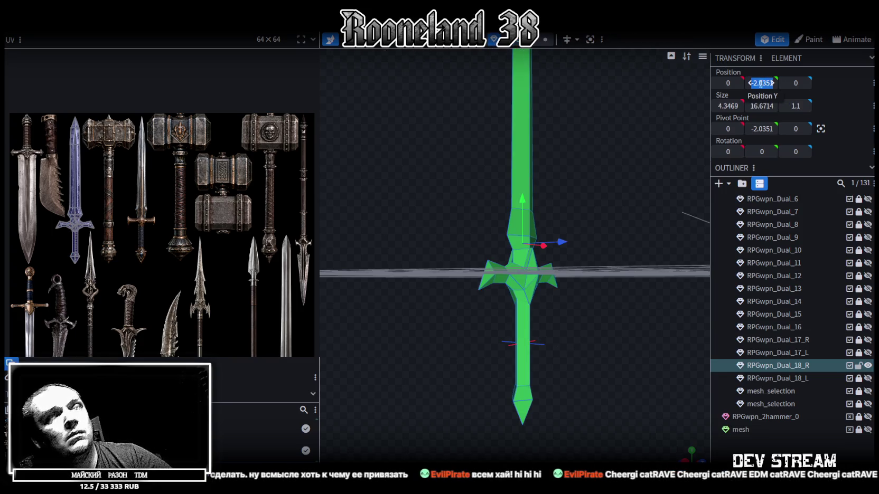
type("0")
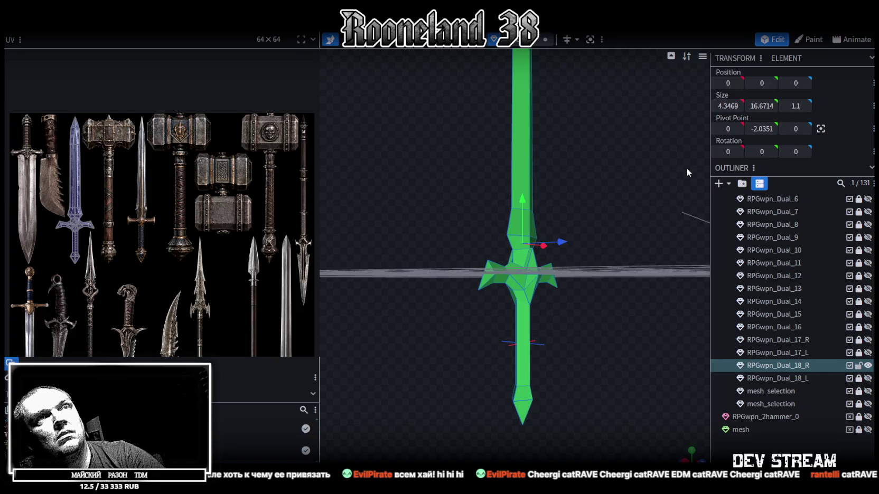
key("Return")
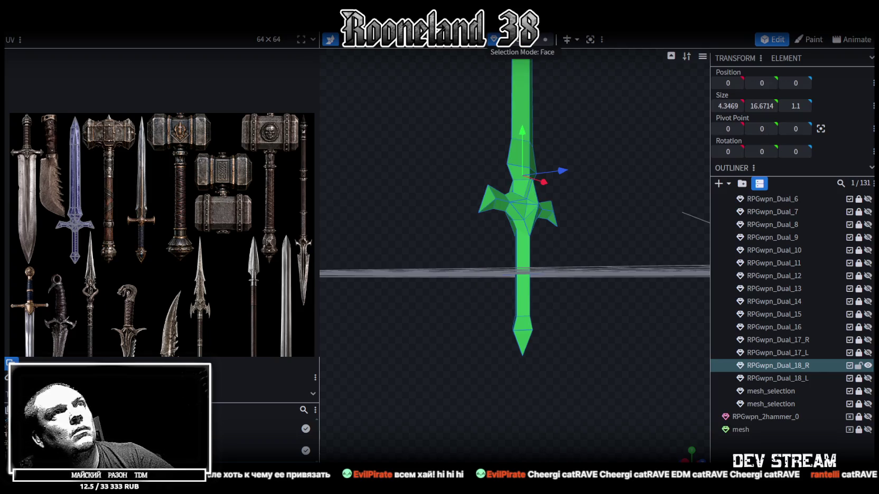
Select the whole sword, raise it to Position Y 2.4554, then lock and hide it.
key("ctrl+a")
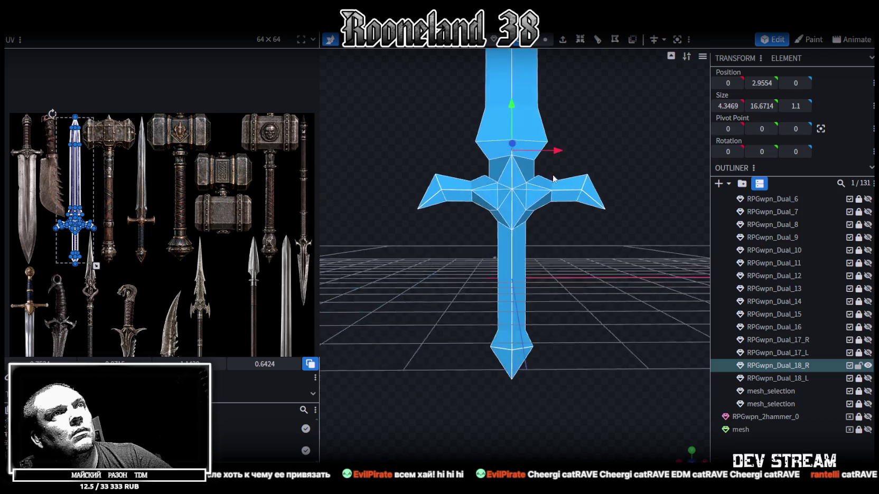
left_click_drag(511, 108, 511, 136)
left_click_drag(624, 128, 564, 124)
mouse_move(513, 136)
left_mouse_down()
mouse_move(515, 119)
mouse_move(516, 130)
left_mouse_up()
mouse_move(652, 174)
left_mouse_down()
mouse_move(625, 163)
mouse_move(655, 175)
left_mouse_up()
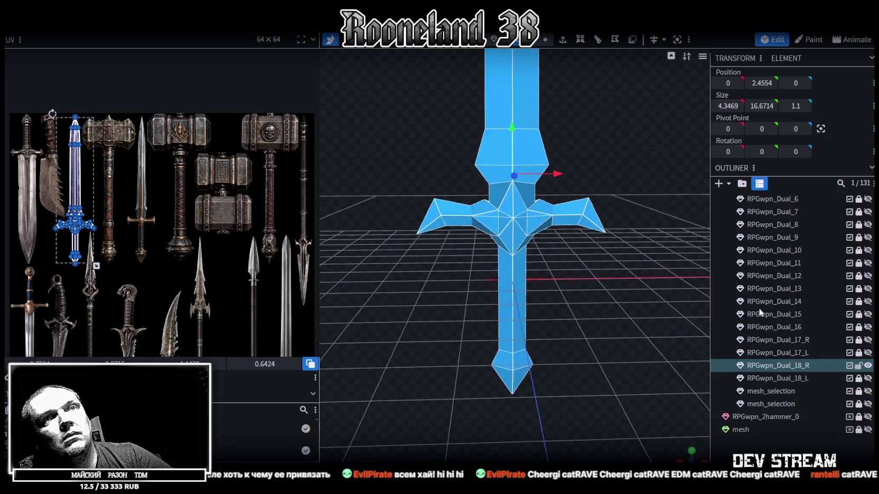
left_click_drag(647, 353, 762, 340)
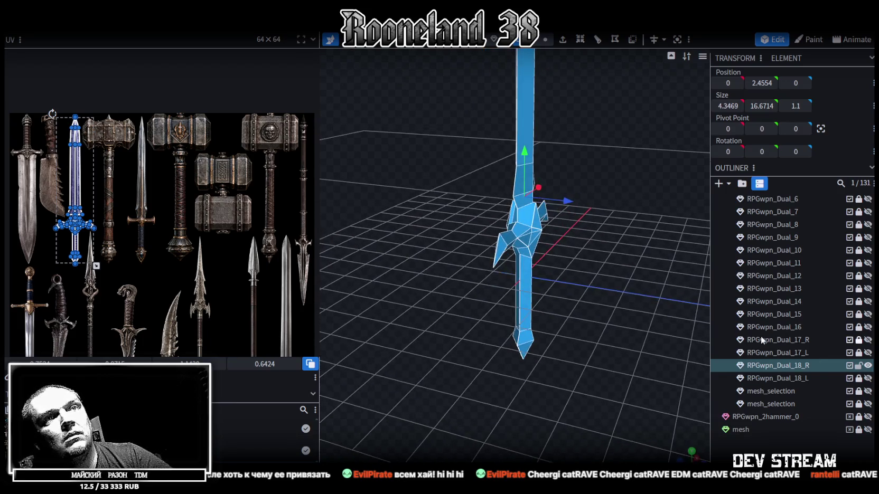
left_click(858, 365)
left_click(867, 365)
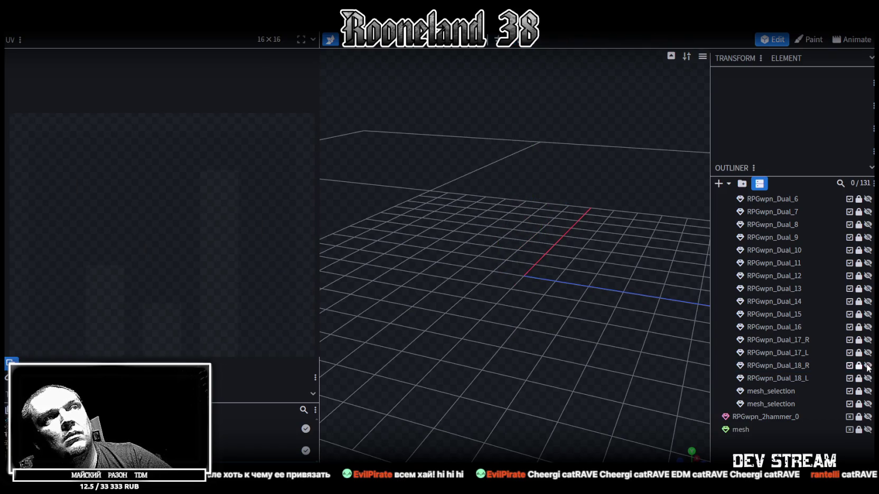
left_click(868, 365)
left_click(868, 378)
left_click(868, 379)
left_click(867, 365)
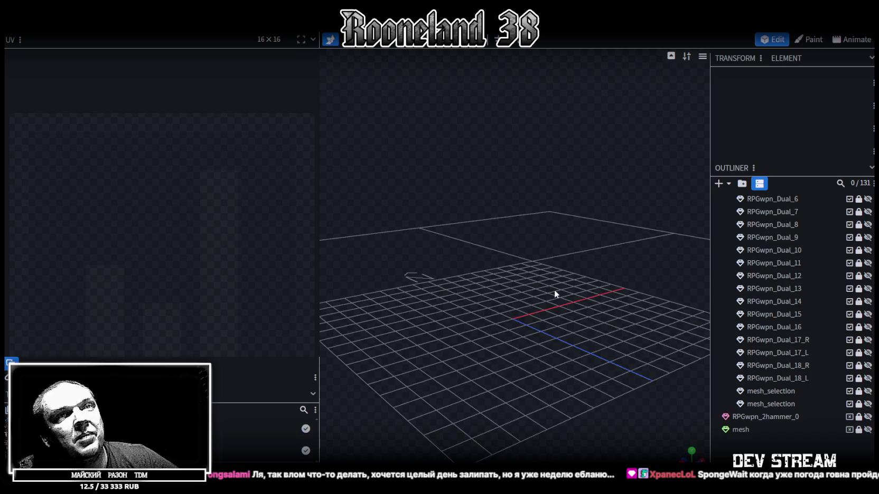
left_click(867, 366)
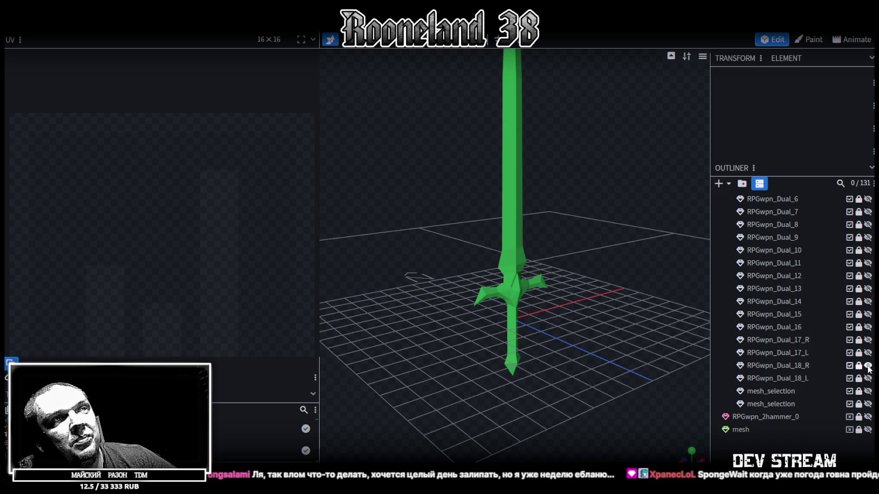
Hide the RPGwpn_Dual_18_R sword, briefly show and orbit RPGwpn_Dual_18_L, then hide it too.
scroll(605, 269, "down", 2)
scroll(575, 296, "up", 3)
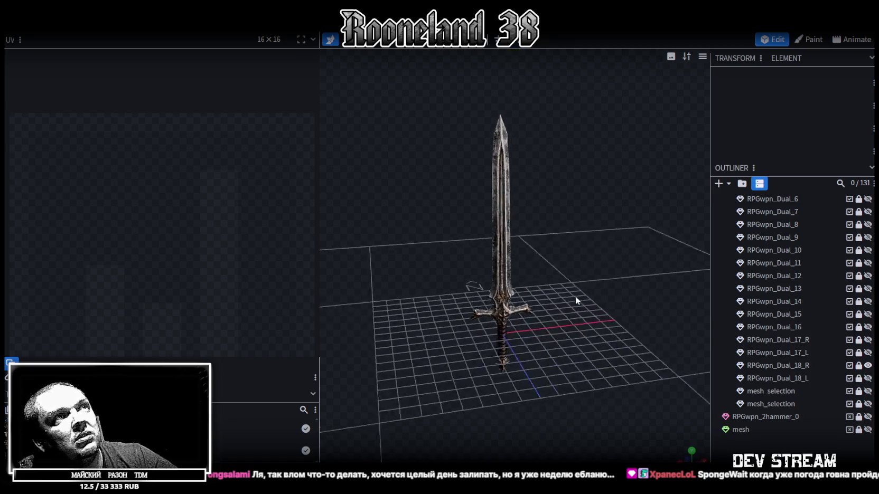
scroll(582, 290, "up", 3)
left_click(868, 365)
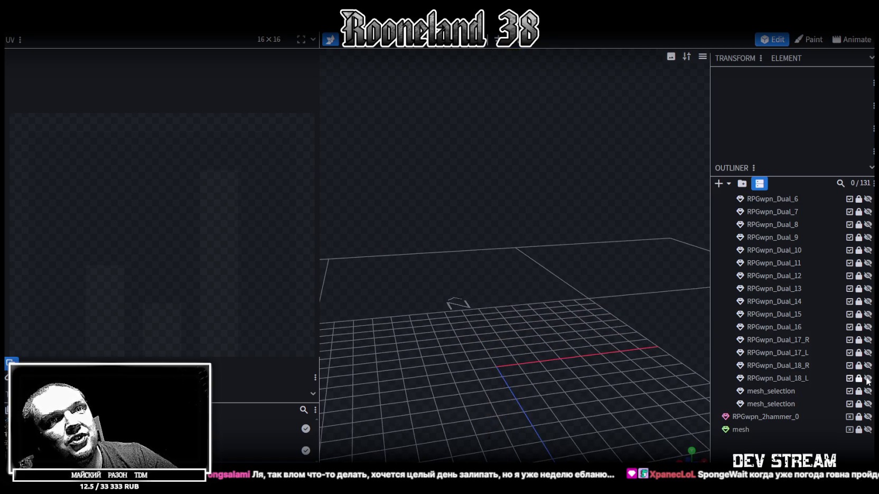
left_click(867, 378)
mouse_move(597, 307)
left_mouse_down()
mouse_move(357, 293)
mouse_move(456, 288)
mouse_move(624, 312)
left_mouse_up()
left_click(867, 378)
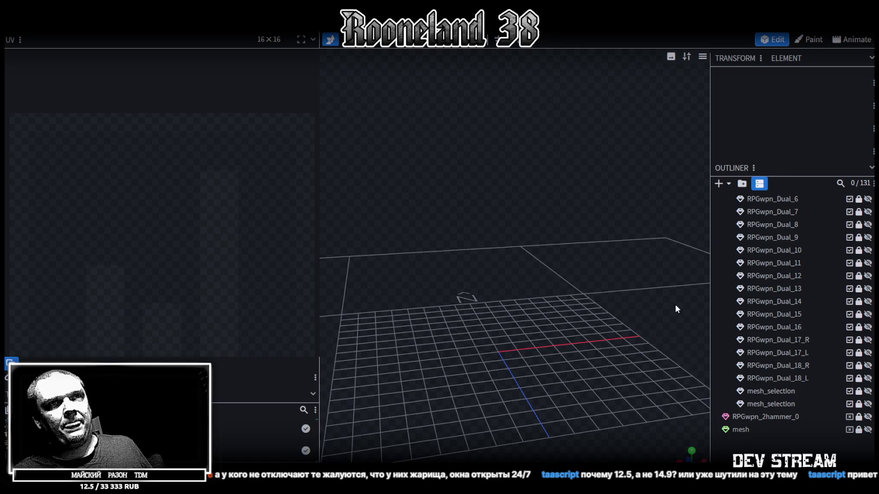
Expand the Hammers group and display the fiery two-handed hammer, orbiting around it in the viewport.
left_click(868, 365)
left_click(868, 365)
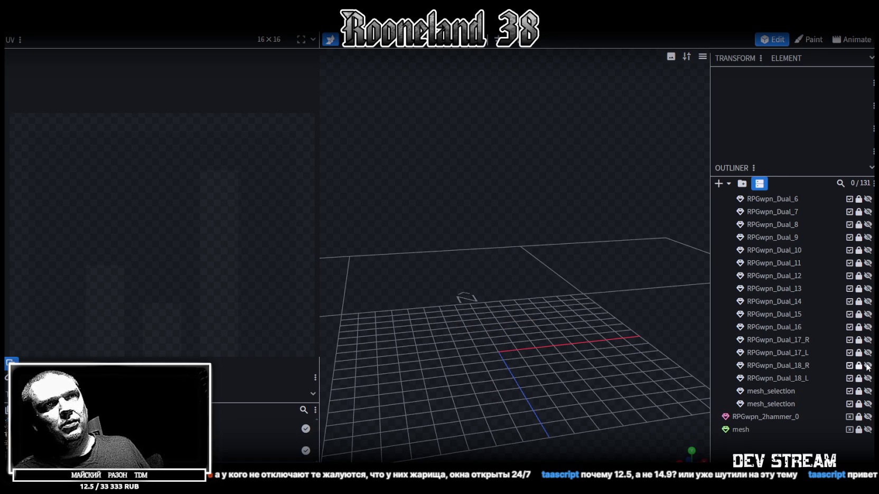
scroll(801, 296, "up", 4)
scroll(776, 289, "up", 2)
scroll(751, 285, "up", 2)
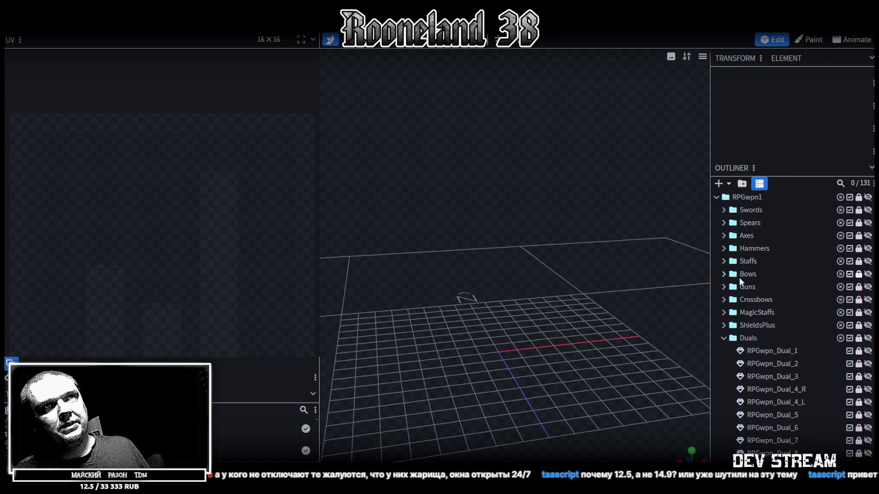
left_click(723, 248)
left_click(868, 273)
scroll(633, 254, "down", 5)
mouse_move(582, 248)
left_mouse_down()
mouse_move(600, 282)
mouse_move(609, 276)
left_mouse_up()
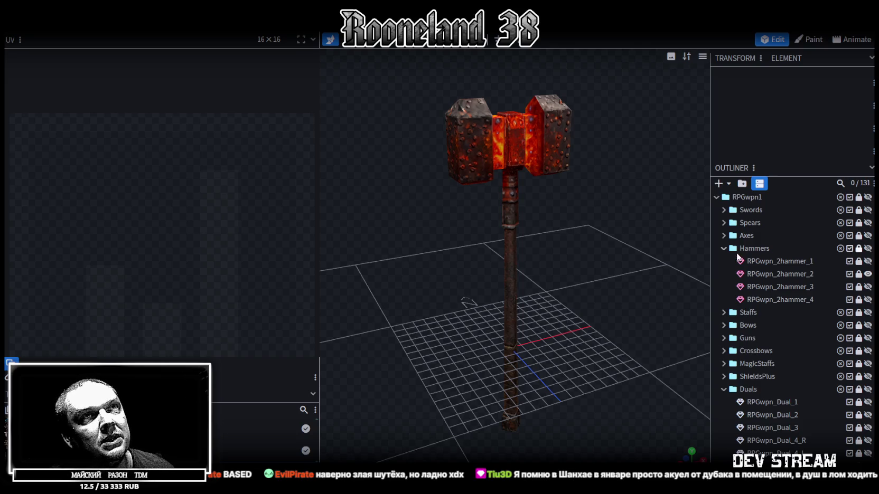
left_click(724, 248)
Hide the hammers and reveal both mesh_selection planes, then hide the first and select the second.
left_click(868, 249)
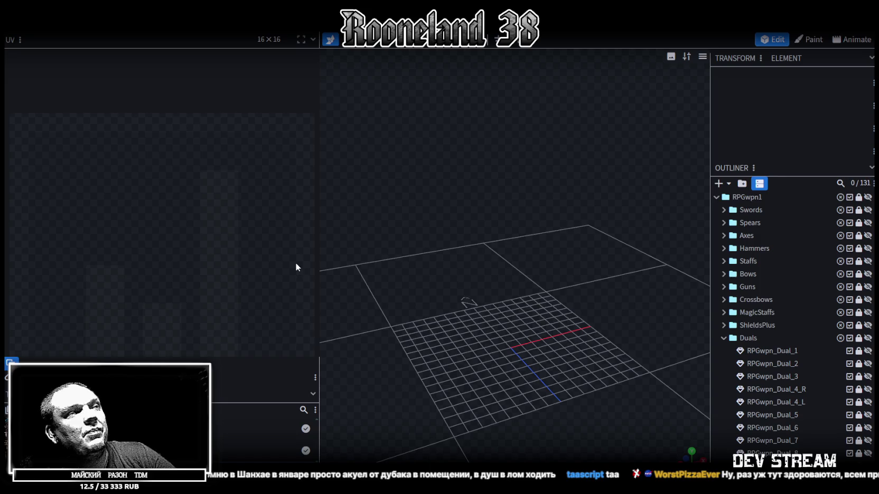
scroll(792, 327, "down", 5)
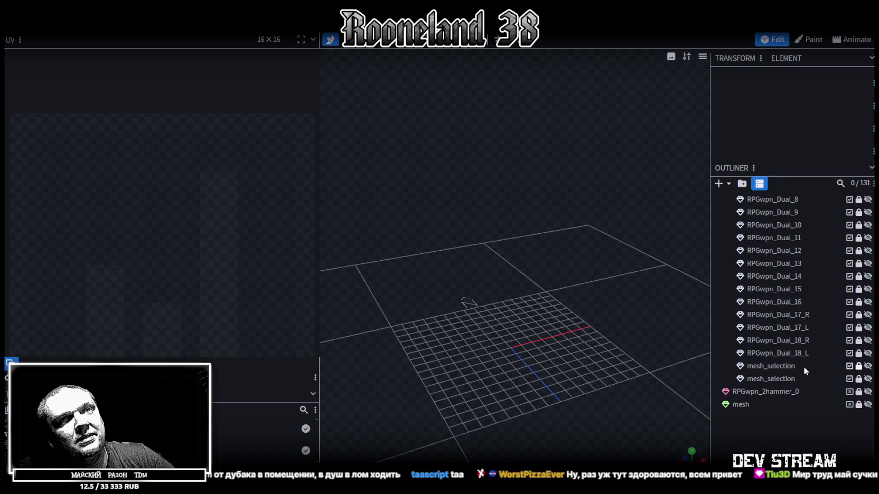
left_click(867, 366)
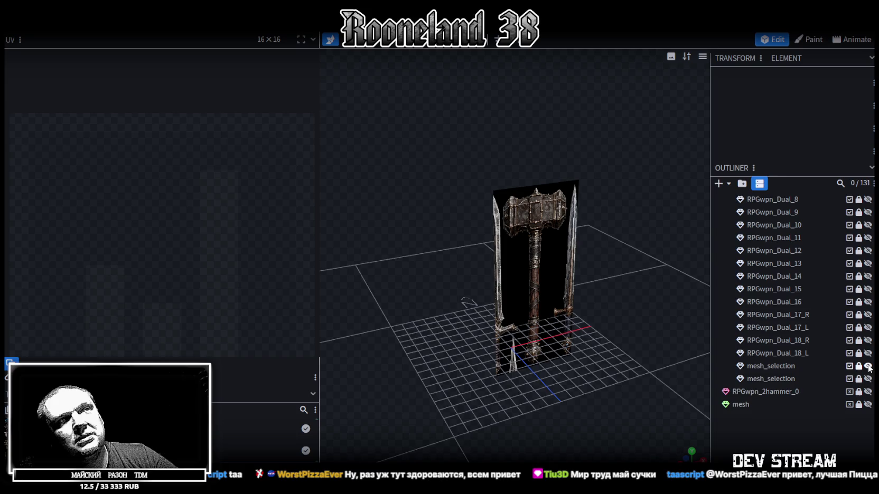
left_click(868, 379)
mouse_move(609, 311)
left_mouse_down()
mouse_move(607, 349)
mouse_move(626, 327)
mouse_move(568, 282)
mouse_move(599, 300)
left_mouse_up()
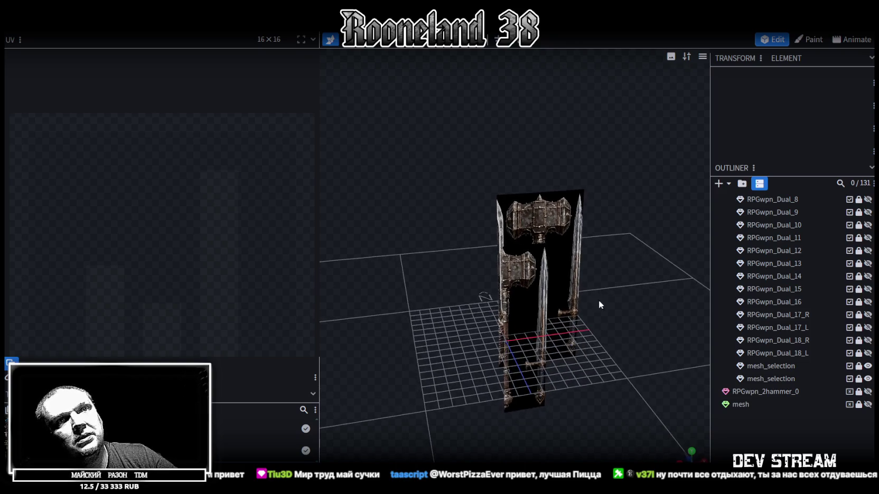
left_click(868, 366)
left_click(787, 378)
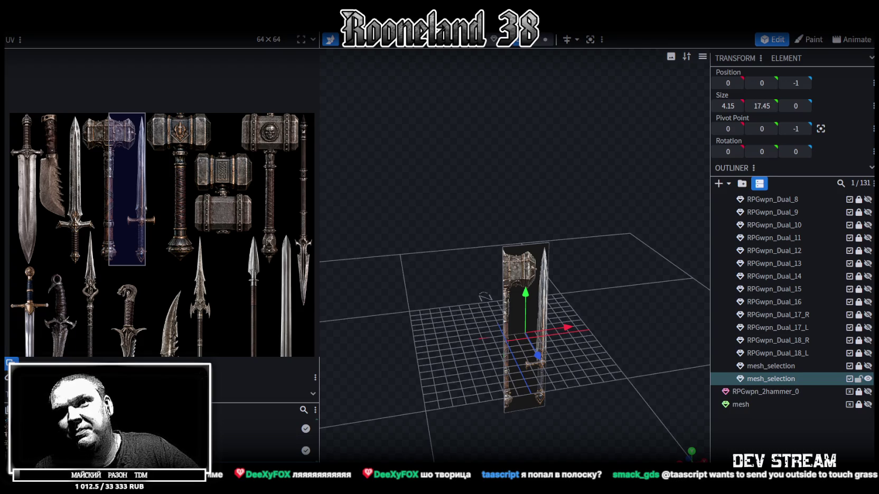
Move the plane's UV area to the right onto the sword on the atlas.
scroll(411, 302, "up", 2)
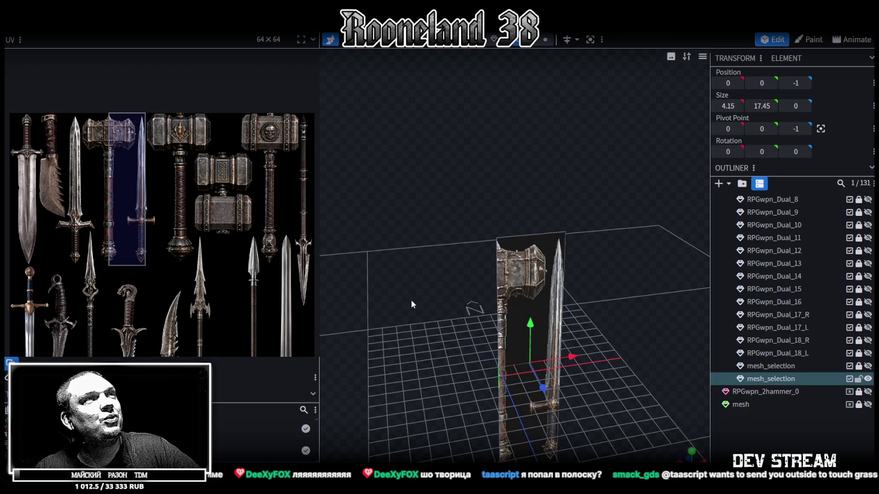
mouse_move(450, 278)
left_mouse_down()
mouse_move(432, 268)
mouse_move(436, 277)
mouse_move(422, 281)
left_mouse_up()
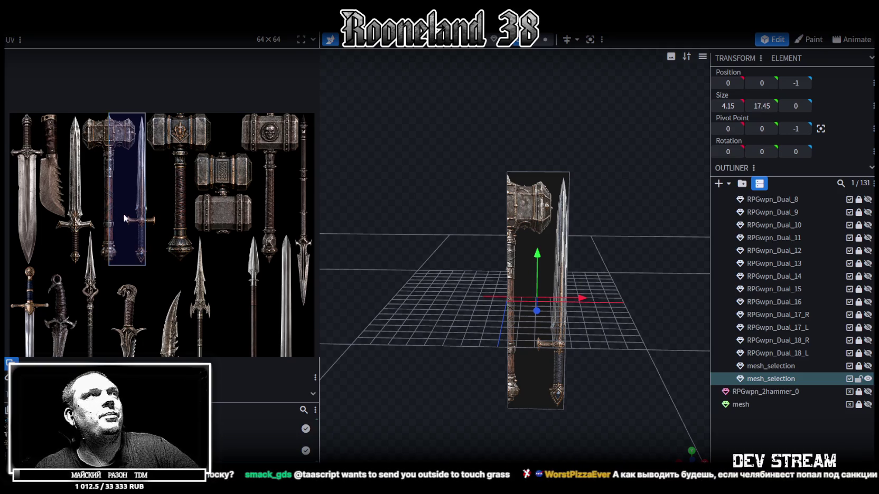
left_click(126, 189)
left_click_drag(127, 189, 158, 188)
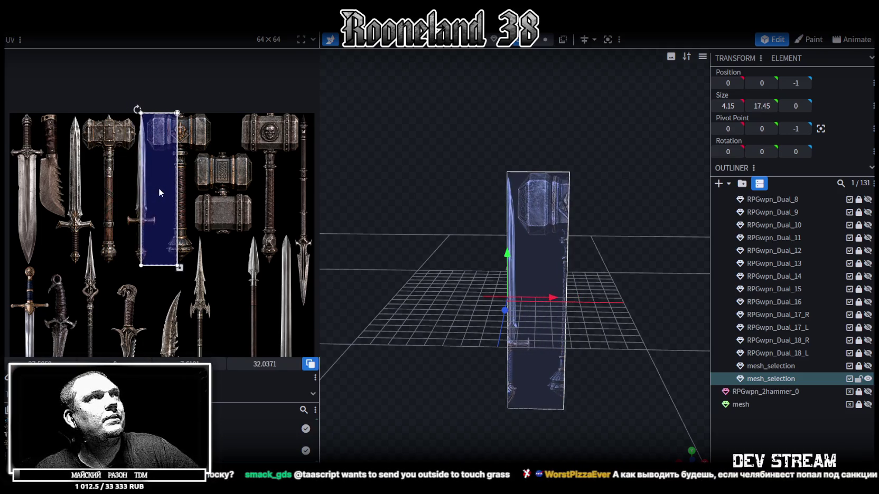
Zoom into the UV editor and align the UV area's left edge with the blade.
scroll(150, 166, "up", 2)
scroll(149, 161, "up", 1)
scroll(153, 161, "up", 1)
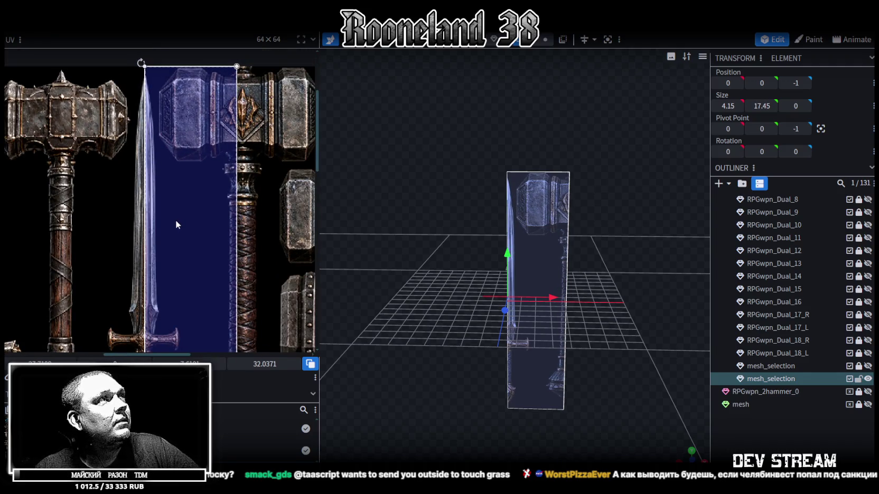
scroll(151, 63, "up", 3)
scroll(153, 84, "down", 2)
scroll(169, 211, "down", 2)
scroll(197, 132, "up", 1)
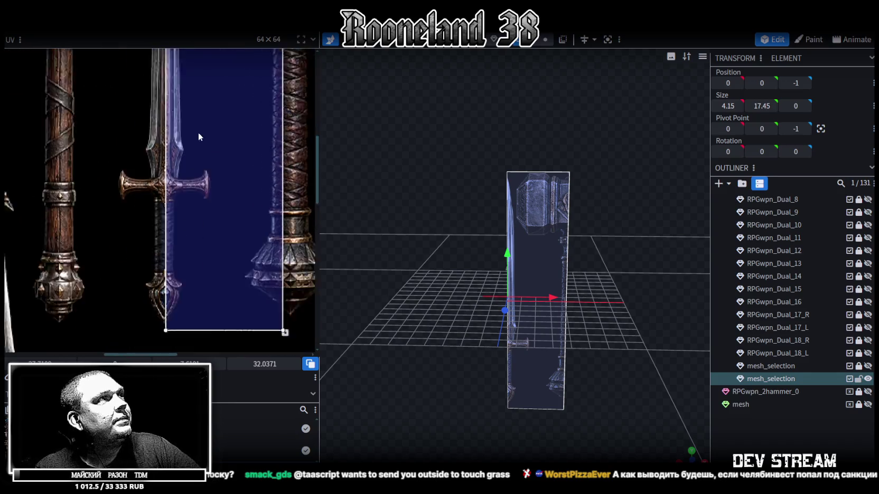
scroll(178, 159, "up", 2)
left_click_drag(179, 157, 222, 163)
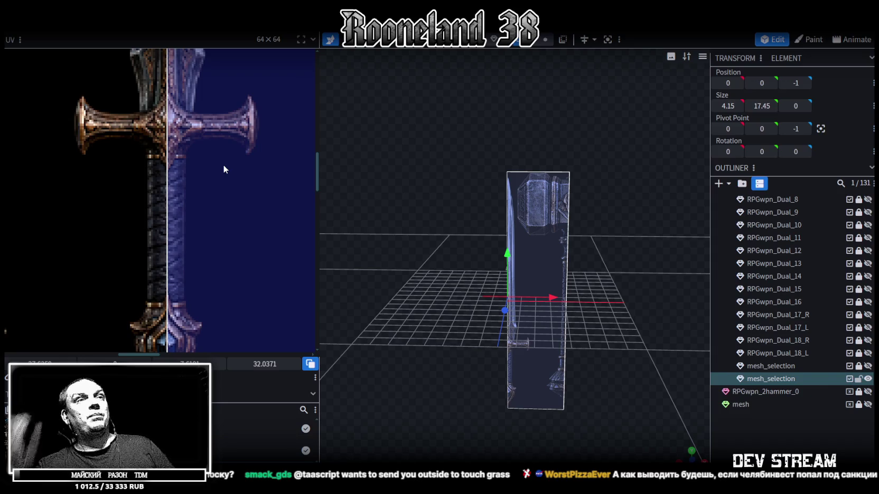
Reframe the whole UV strip and orbit the viewport to a lower, closer angle on the plane.
scroll(195, 178, "down", 5)
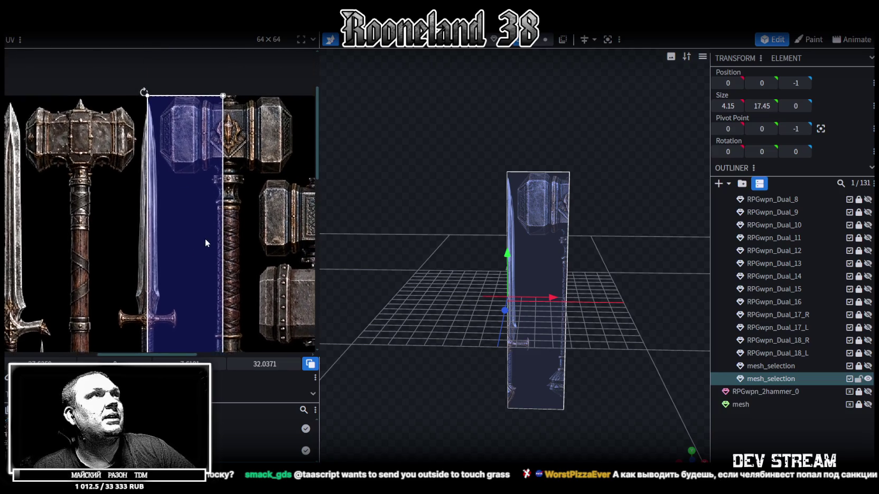
middle_click_drag(209, 190, 245, 160)
scroll(434, 244, "up", 1)
mouse_move(435, 244)
left_mouse_down()
mouse_move(467, 258)
mouse_move(452, 309)
mouse_move(450, 244)
mouse_move(568, 257)
mouse_move(414, 230)
mouse_move(450, 236)
mouse_move(447, 295)
mouse_move(467, 305)
mouse_move(490, 287)
mouse_move(492, 310)
mouse_move(478, 303)
left_mouse_up()
scroll(201, 148, "down", 3)
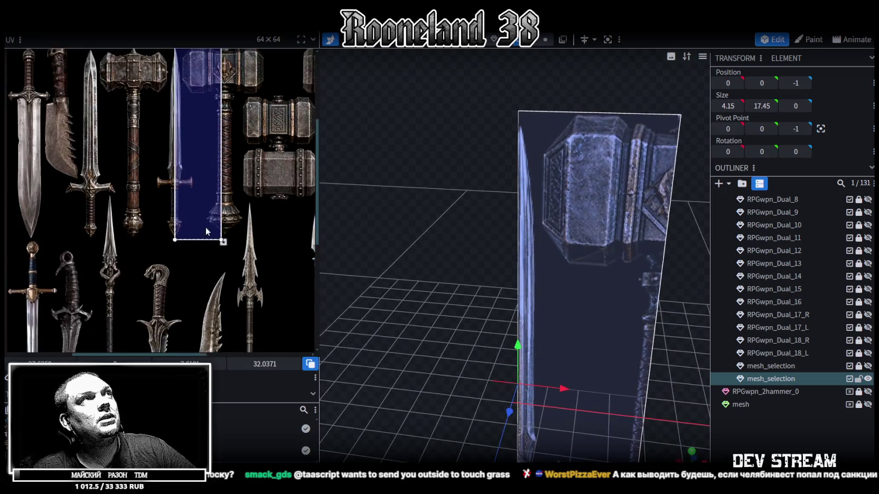
scroll(203, 224, "up", 1)
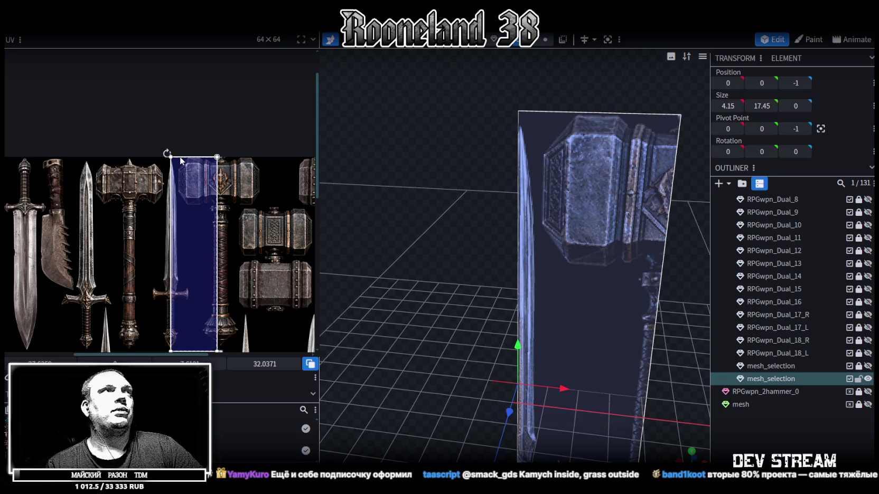
left_click_drag(464, 296, 464, 286)
mouse_move(439, 236)
left_mouse_down()
mouse_move(467, 212)
mouse_move(469, 132)
mouse_move(467, 294)
mouse_move(458, 265)
mouse_move(478, 280)
mouse_move(487, 347)
mouse_move(447, 235)
left_mouse_up()
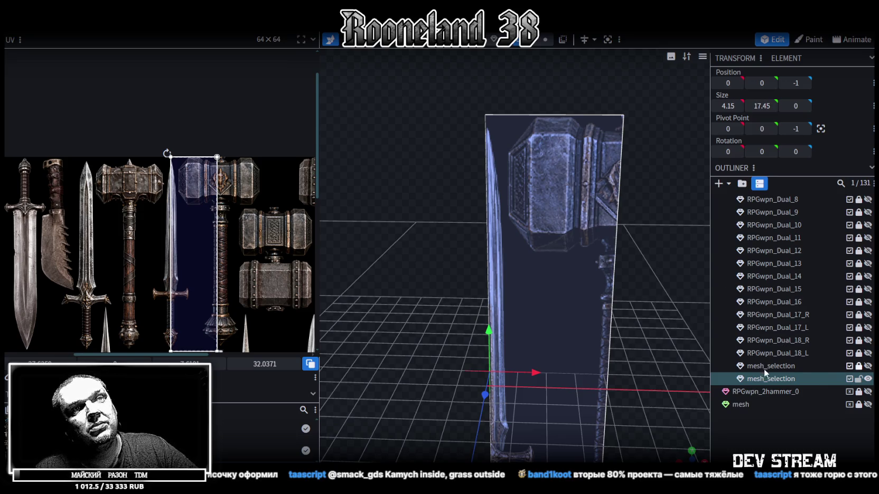
mouse_move(423, 317)
left_mouse_down()
mouse_move(592, 336)
mouse_move(558, 348)
mouse_move(599, 286)
mouse_move(589, 265)
mouse_move(771, 340)
left_mouse_up()
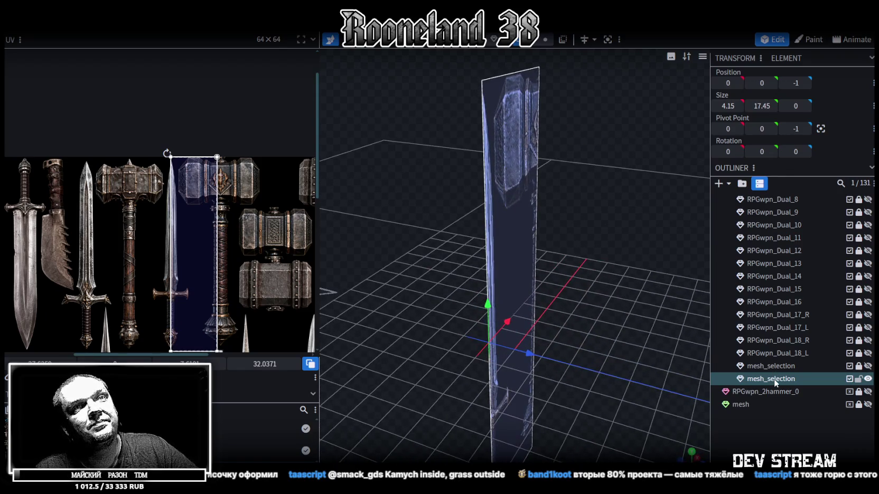
Duplicate the sword plane with Ctrl+D and toggle the lock on the second mesh_selection.
key("ctrl+d")
left_click(856, 380)
left_click(798, 377)
left_click_drag(601, 325, 702, 353)
left_click(858, 379)
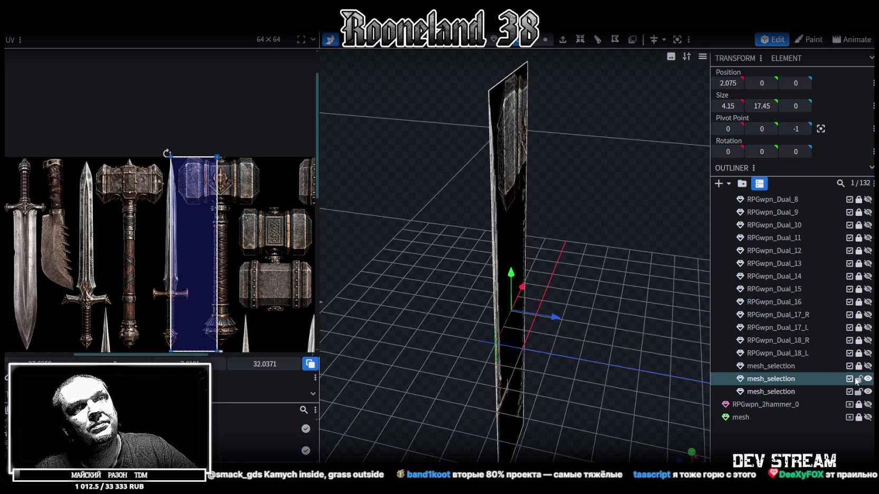
Select the copied plane and undo its move so it sits back at the origin.
left_click(795, 390)
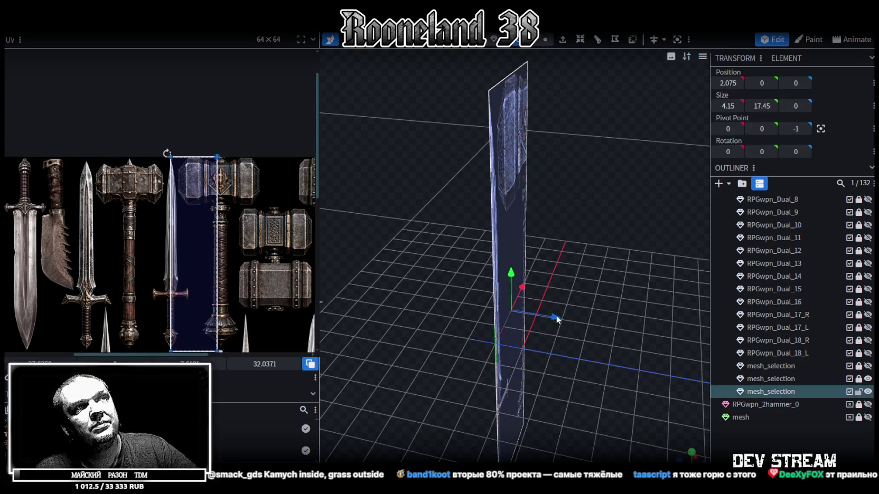
mouse_move(621, 284)
left_mouse_down()
mouse_move(652, 302)
mouse_move(627, 293)
left_mouse_up()
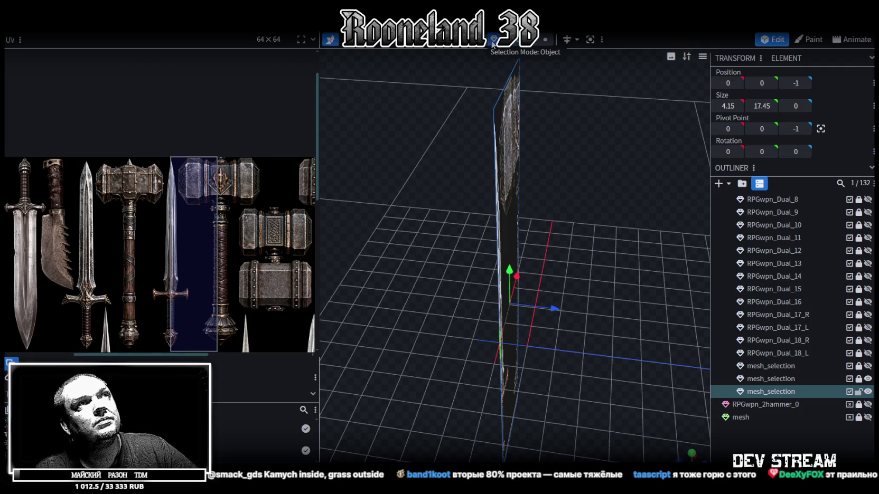
key("ctrl+z")
mouse_move(620, 290)
left_mouse_down()
mouse_move(606, 275)
mouse_move(623, 277)
mouse_move(487, 252)
left_mouse_up()
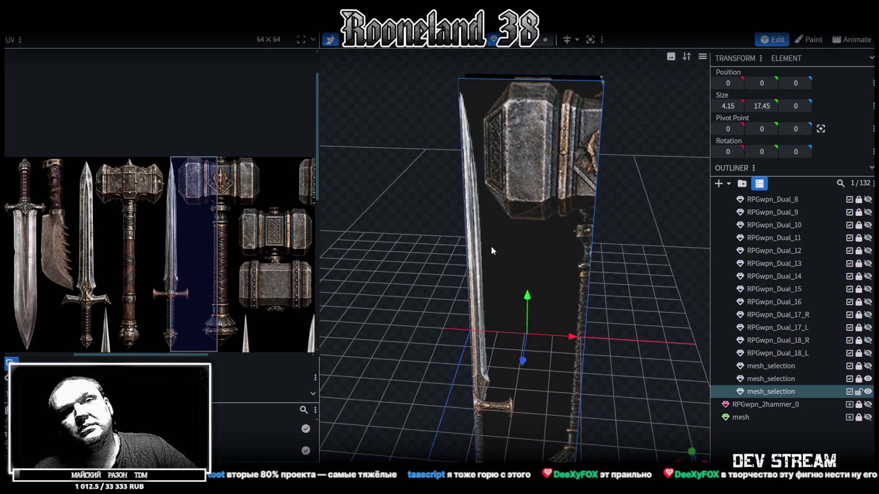
scroll(491, 247, "down", 3)
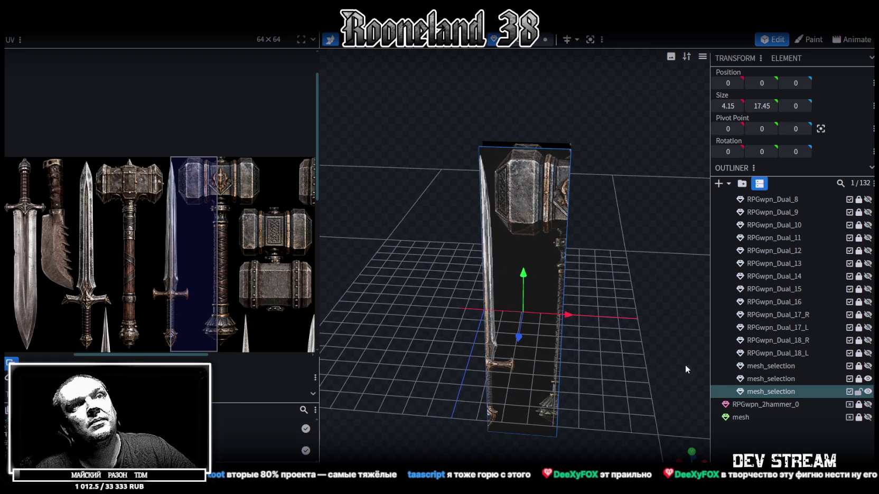
mouse_move(542, 255)
left_mouse_down()
mouse_move(549, 231)
mouse_move(639, 188)
mouse_move(606, 173)
mouse_move(535, 181)
mouse_move(615, 306)
left_mouse_up()
Select the sword plane mesh and bring it face-on to fill the view.
left_click(549, 232)
scroll(604, 400, "up", 3)
left_click_drag(604, 400, 556, 386)
mouse_move(556, 386)
right_mouse_down()
mouse_move(548, 194)
mouse_move(500, 357)
right_mouse_up()
scroll(548, 194, "up", 3)
scroll(498, 201, "down", 3)
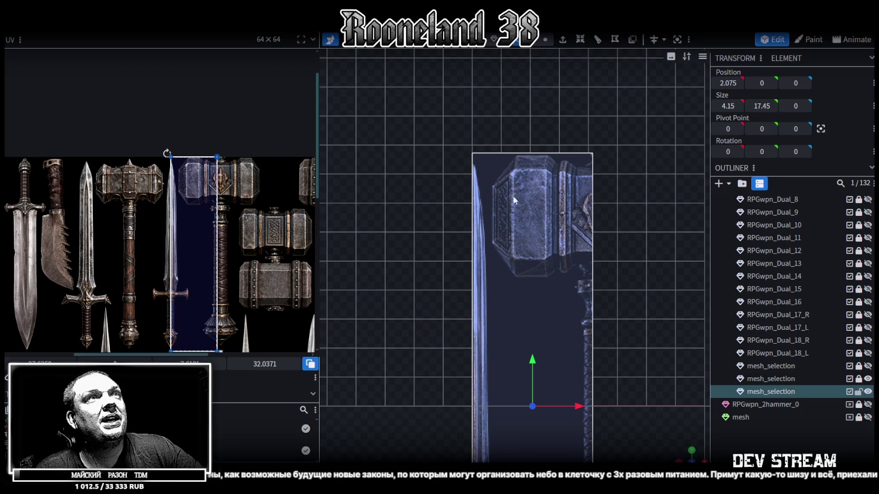
scroll(532, 208, "up", 2)
scroll(545, 220, "up", 1)
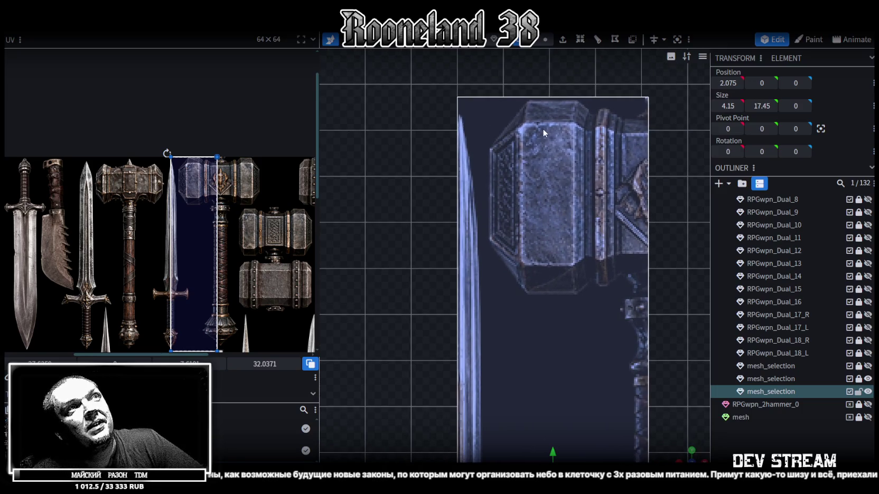
scroll(543, 129, "down", 1)
scroll(548, 145, "down", 1)
scroll(547, 150, "down", 1)
scroll(563, 181, "up", 1)
scroll(565, 267, "up", 1)
scroll(489, 178, "up", 1)
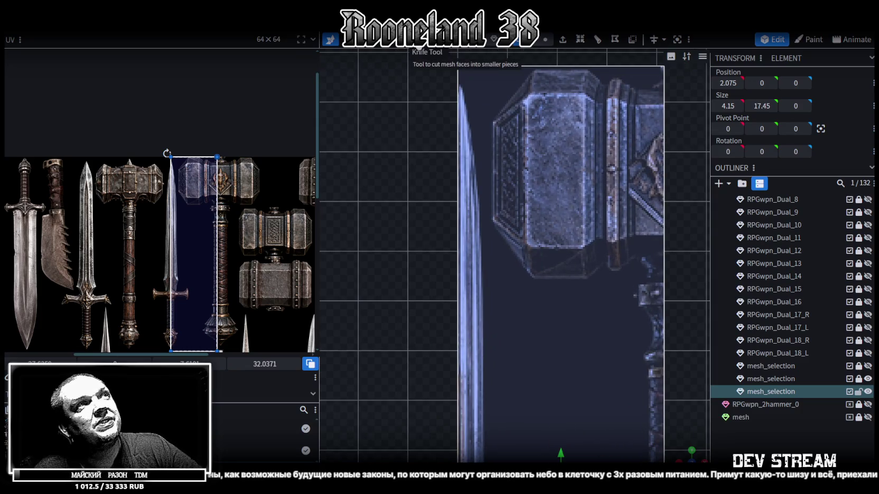
With the Knife Tool, place cut points from the blade tip around the crossguard's outline.
left_click(419, 40)
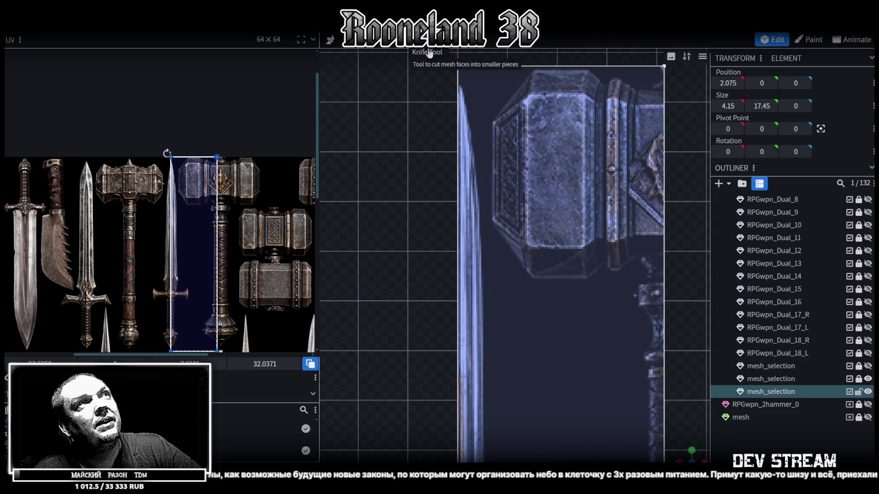
left_click(458, 89)
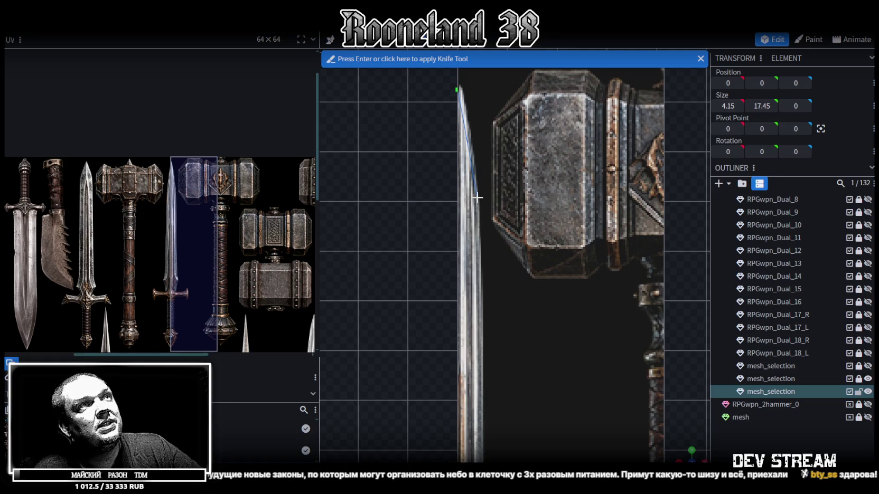
scroll(483, 324, "down", 5)
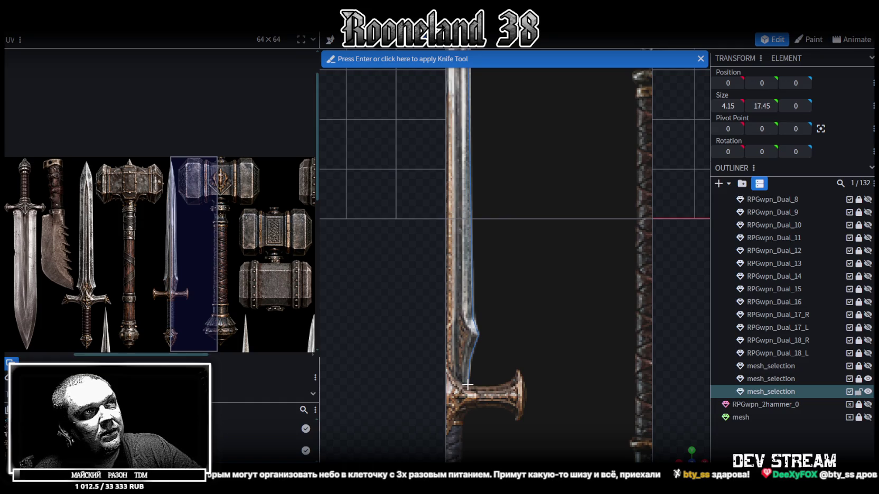
scroll(486, 400, "up", 3)
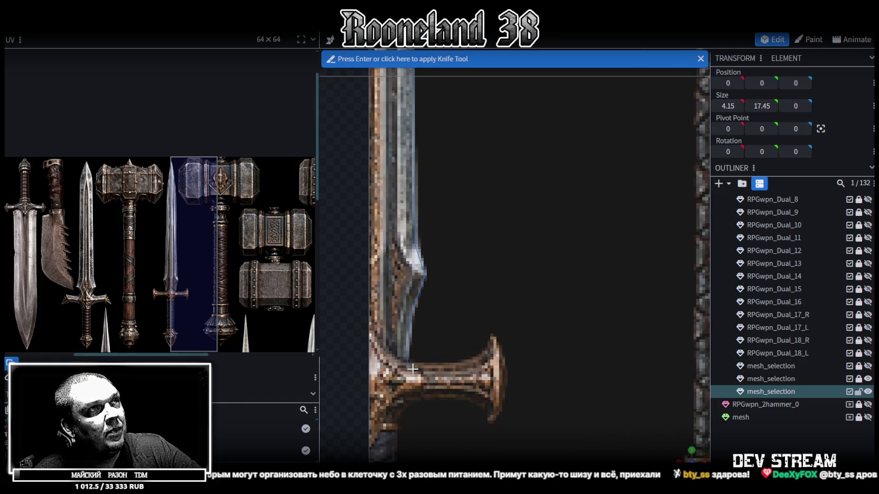
left_click(411, 365)
left_click(467, 365)
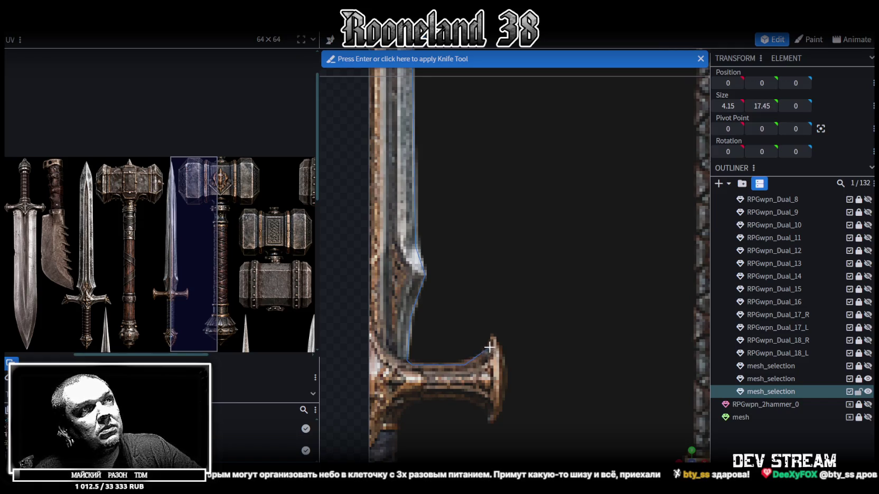
left_click(493, 343)
left_click(505, 378)
left_click(491, 420)
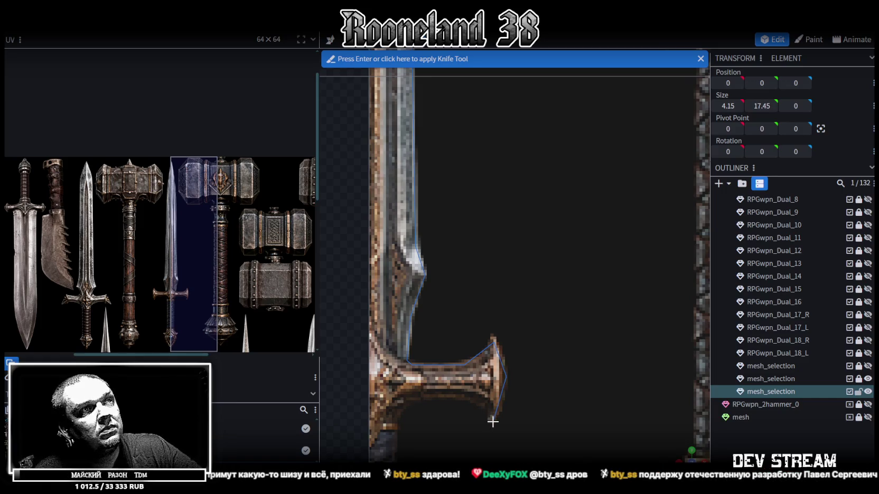
left_click(469, 400)
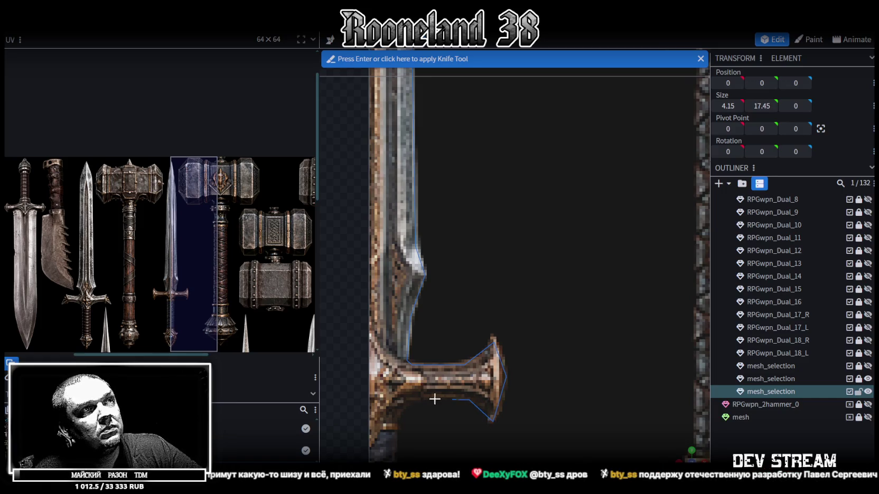
left_click(415, 400)
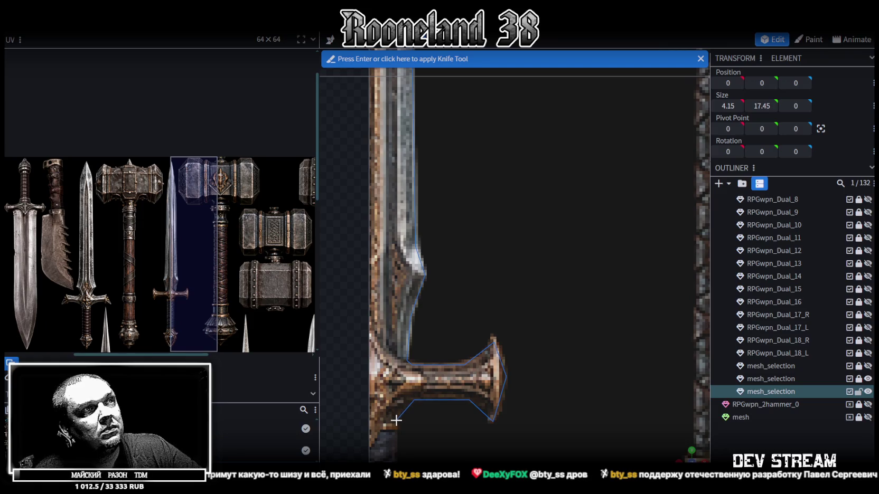
Continue knife points up the blade edge to close the outline and apply the cut.
left_click(394, 422)
right_click_drag(394, 421, 409, 259)
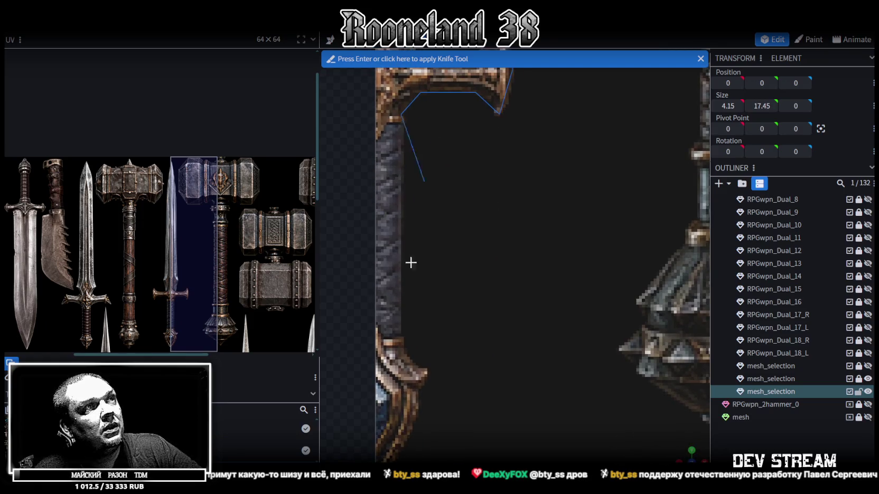
left_click(401, 349)
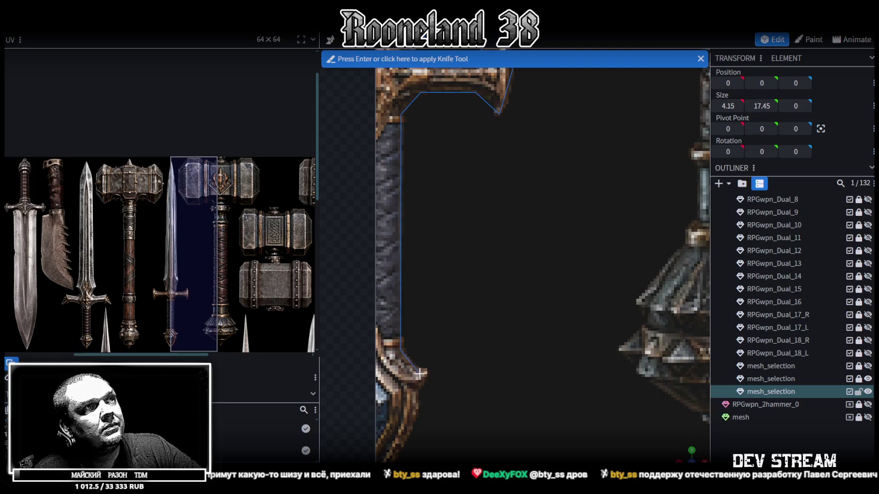
left_click(417, 370)
left_click(417, 418)
mouse_move(417, 418)
right_mouse_down()
mouse_move(452, 272)
mouse_move(442, 252)
right_mouse_up()
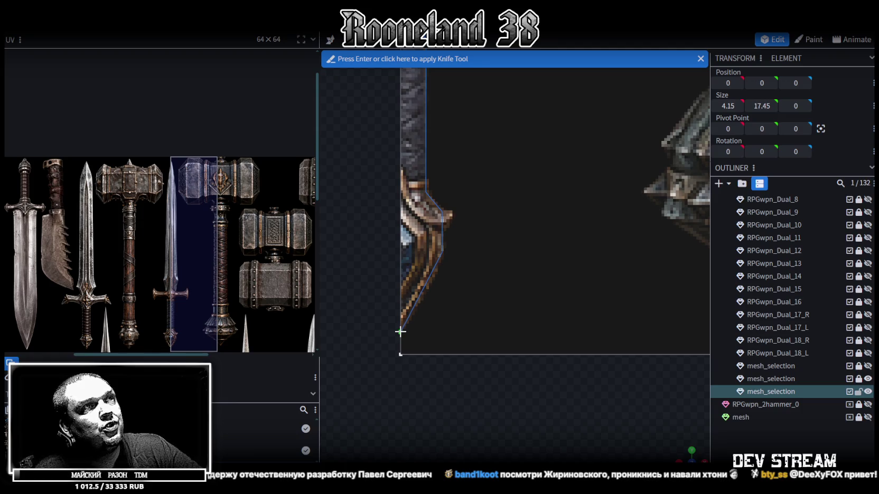
left_click(399, 331)
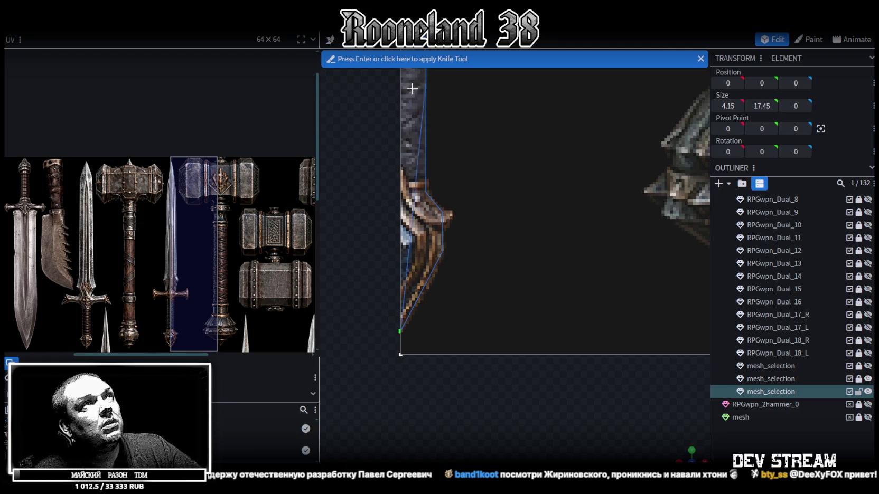
key("Return")
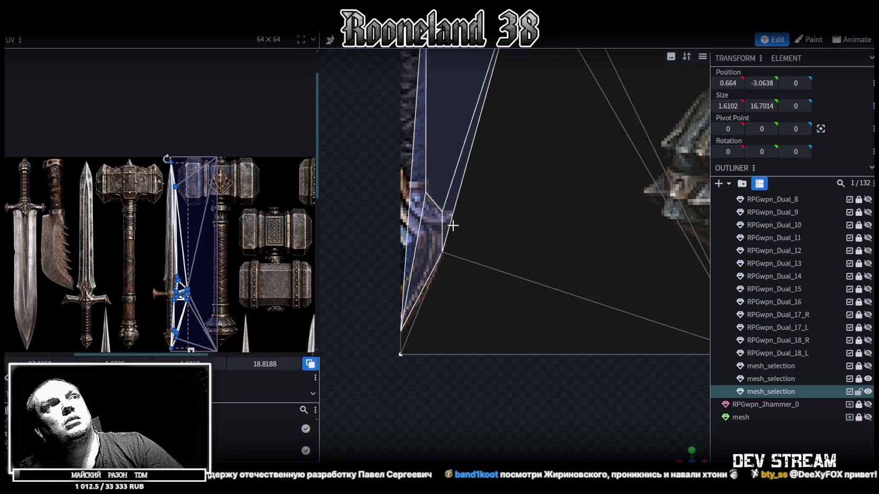
Recenter the view on the cut blade and return to the Move tool.
right_click_drag(457, 206, 478, 349)
scroll(478, 349, "down", 1)
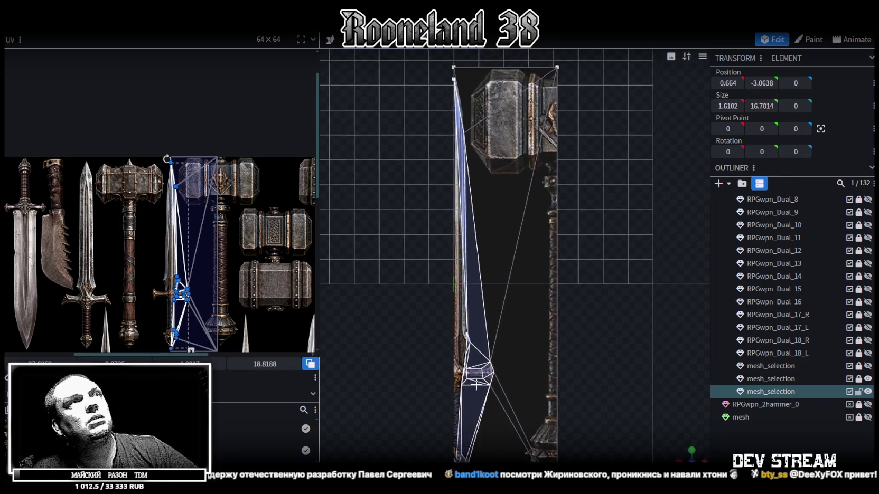
scroll(443, 89, "up", 3)
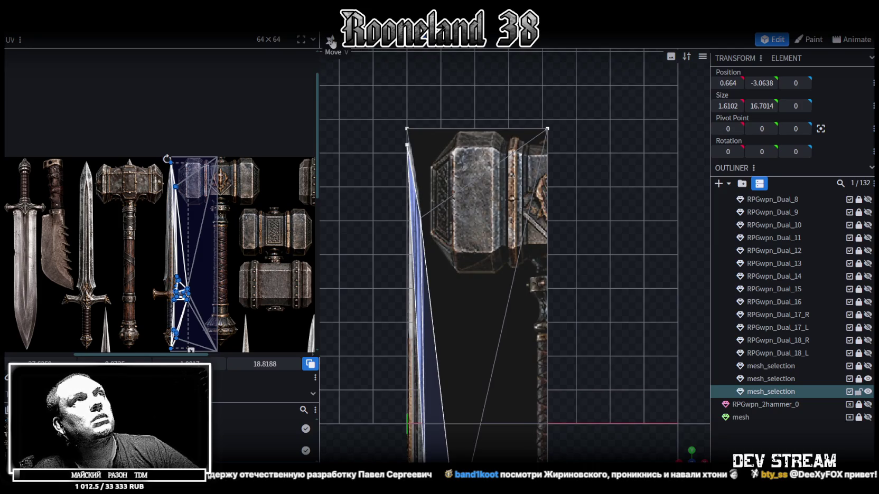
left_click(330, 39)
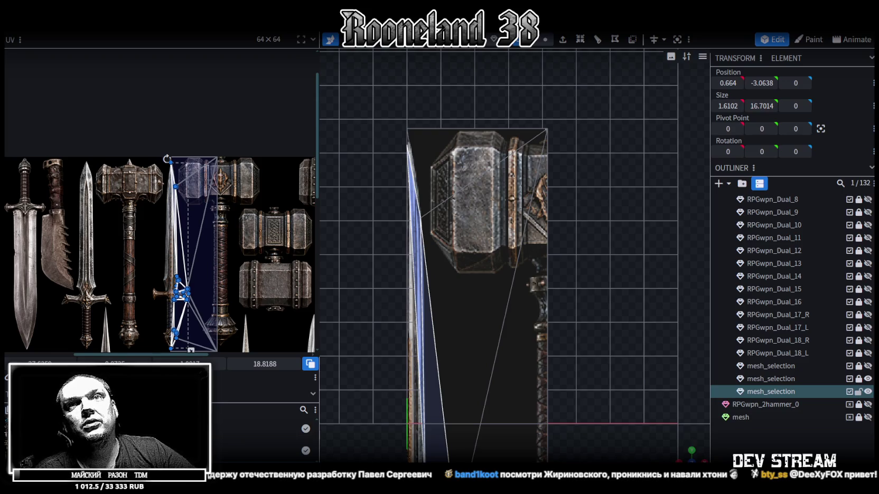
Select the new cut faces in turn, including the hammer triangle and blade side face.
scroll(556, 382, "up", 5)
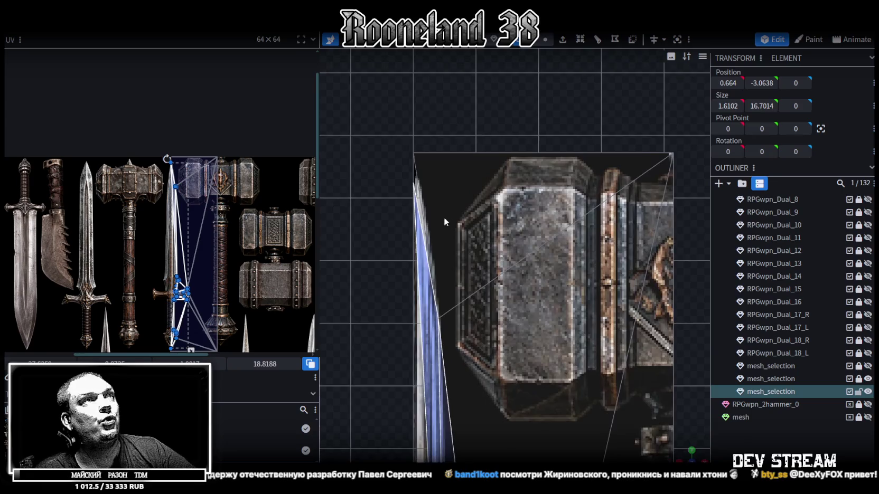
mouse_move(367, 98)
left_mouse_down()
mouse_move(435, 137)
mouse_move(439, 156)
left_mouse_up()
left_click(400, 170)
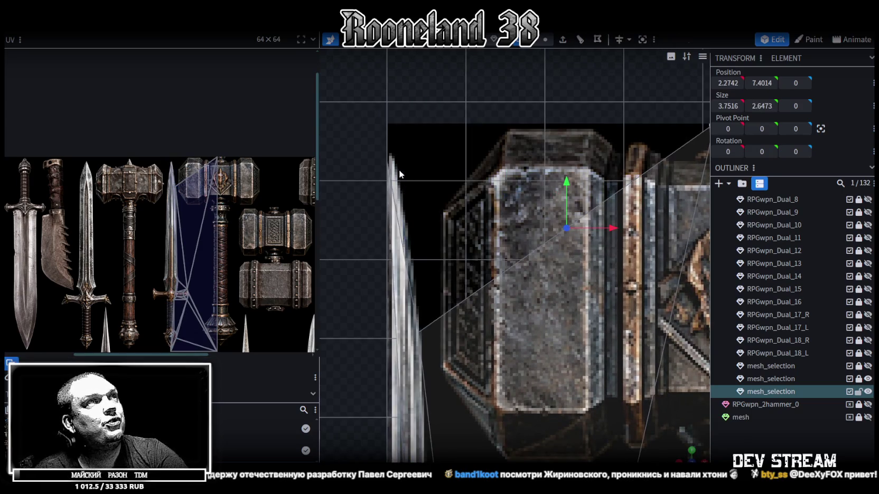
scroll(465, 280, "down", 2)
left_click(491, 290)
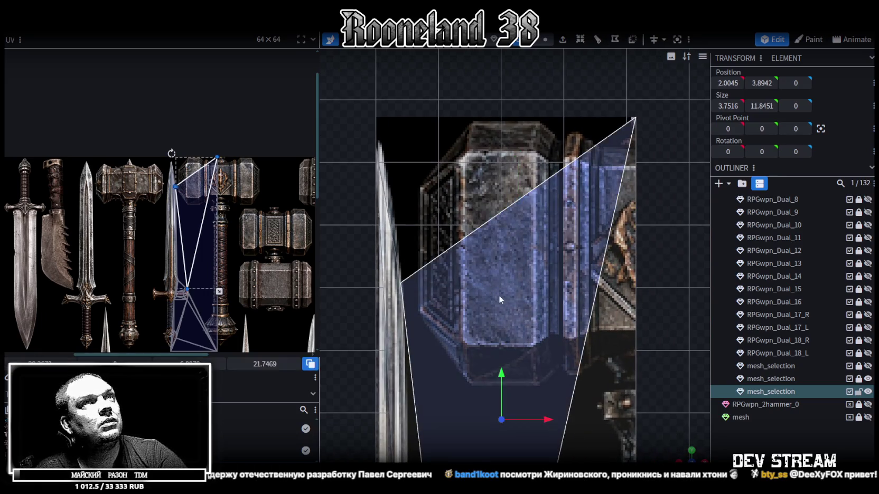
scroll(544, 338, "down", 3)
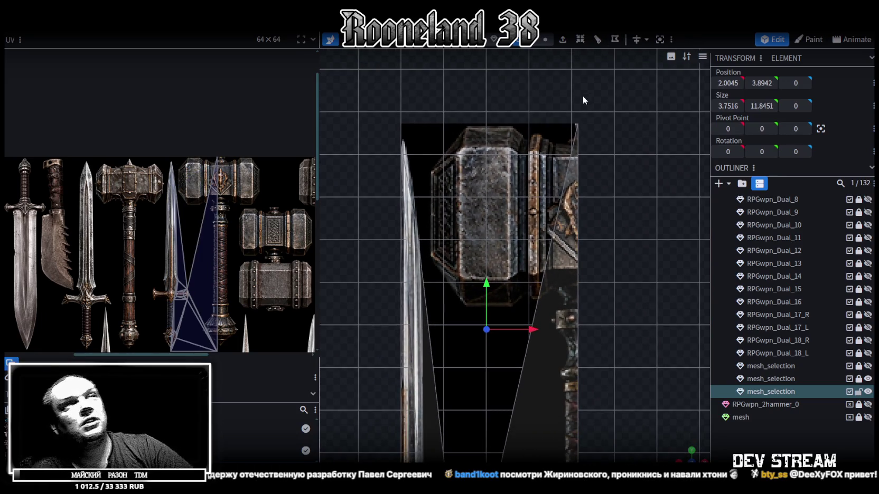
left_click(639, 178)
scroll(569, 292, "down", 5)
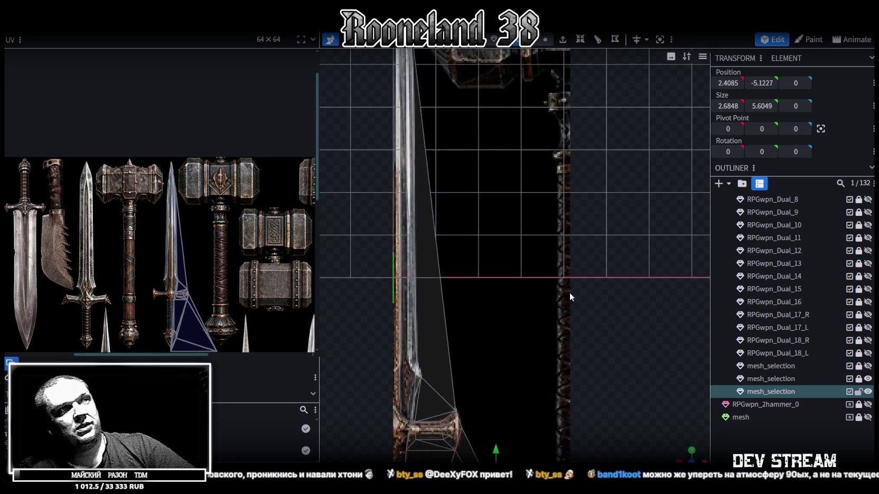
scroll(570, 292, "up", 5)
left_click(516, 261)
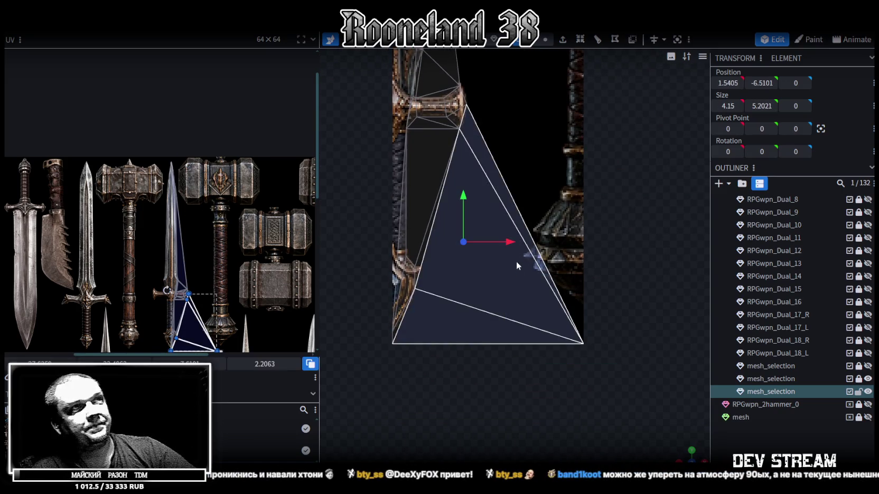
left_click(395, 329)
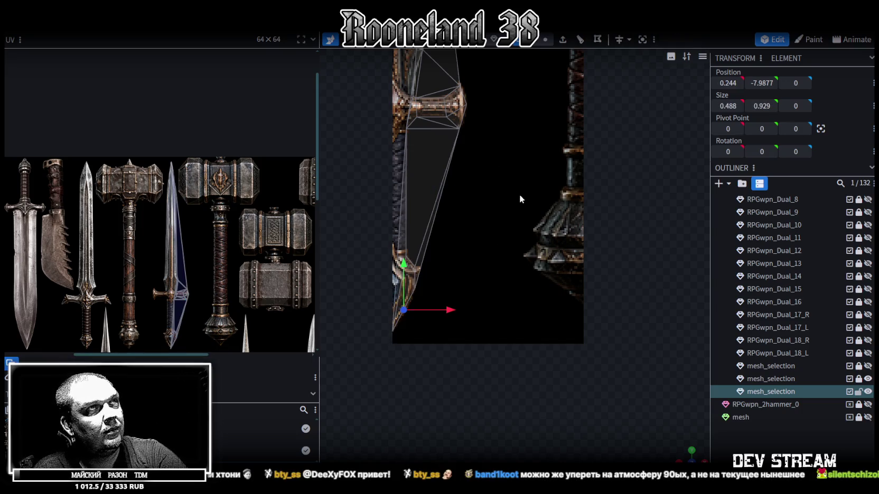
Check the long blade face, guard face and small triangles near the guard one by one.
right_click_drag(519, 194, 553, 248)
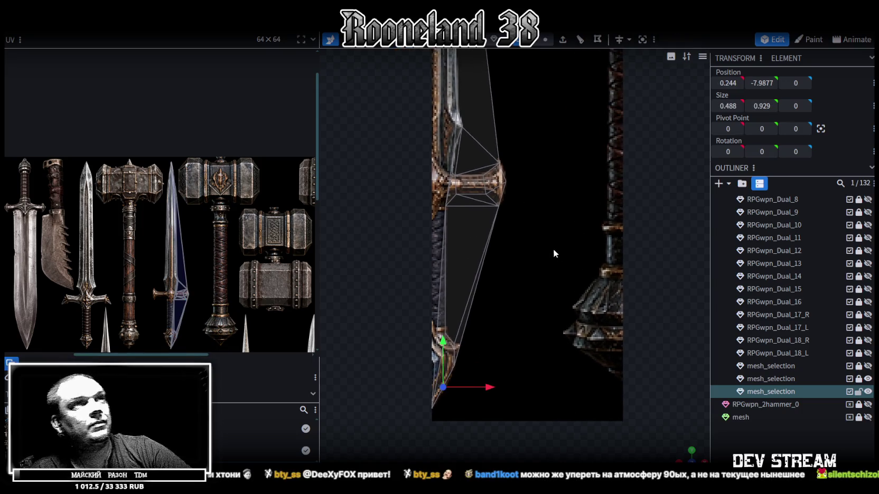
left_click(472, 241)
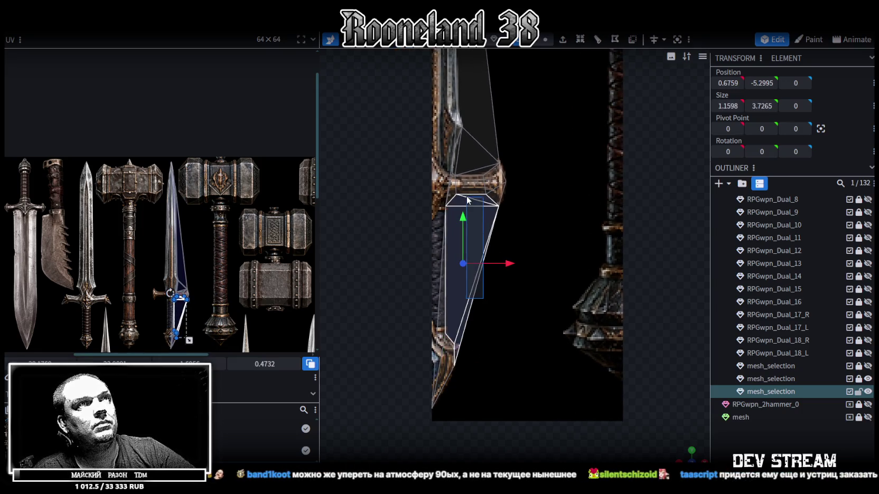
left_click(514, 197)
mouse_move(537, 177)
right_mouse_down()
mouse_move(544, 338)
mouse_move(527, 223)
right_mouse_up()
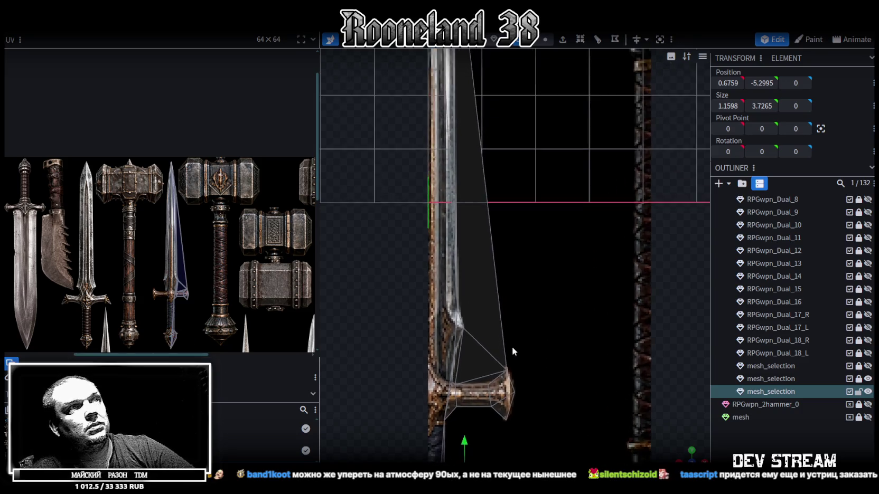
left_click(518, 207)
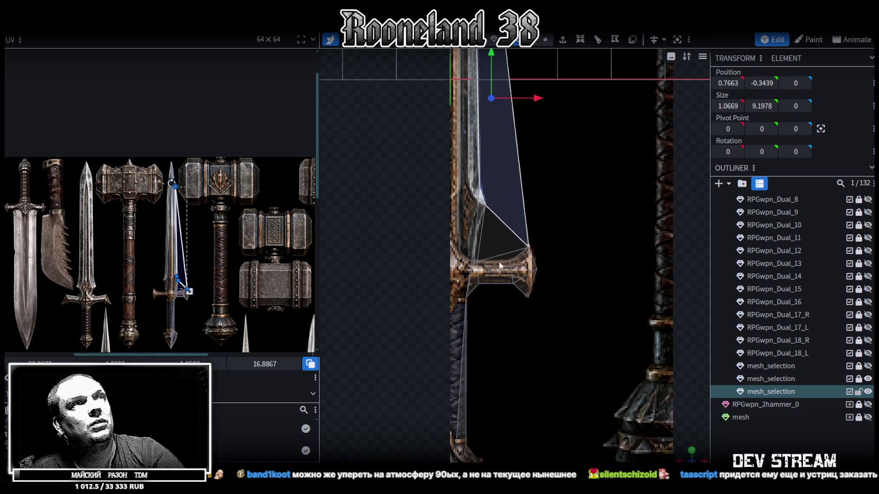
left_click(500, 236)
left_click(481, 239)
scroll(483, 243, "up", 2)
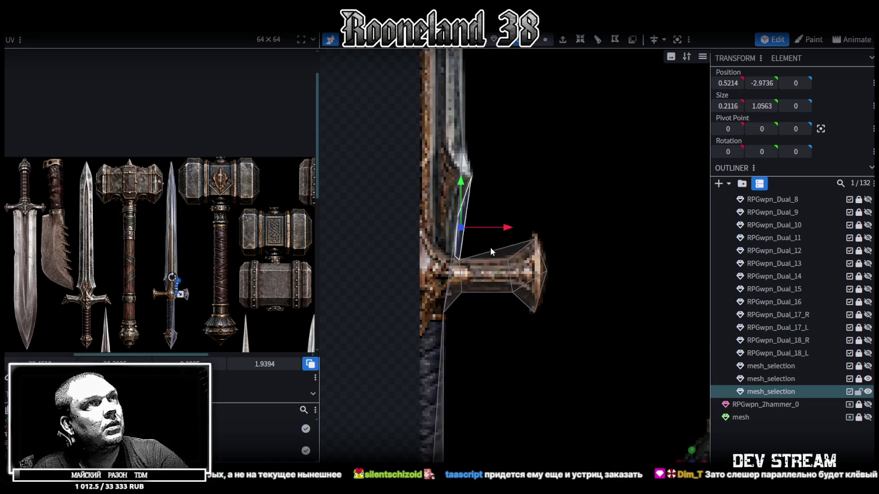
left_click(494, 250)
scroll(572, 281, "down", 2)
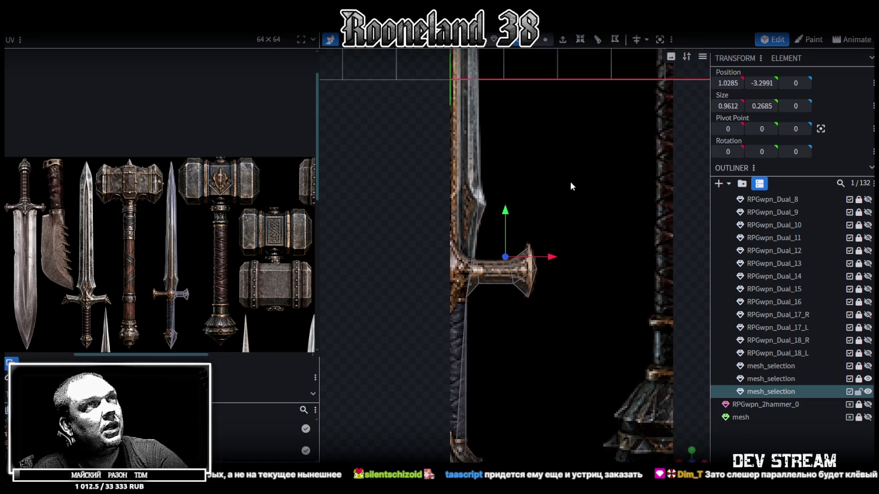
left_click(480, 209)
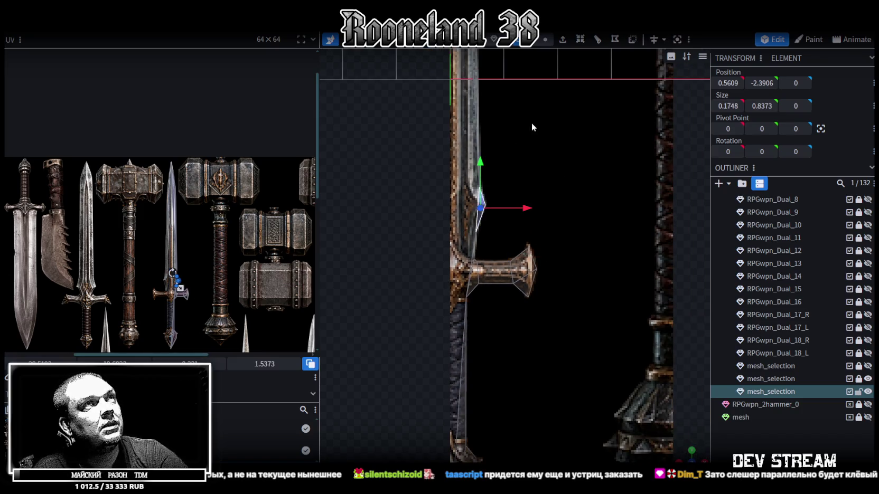
Check the upper blade face, then clear the selection and inspect the sword in perspective.
right_click_drag(531, 122, 442, 195)
left_click(448, 117)
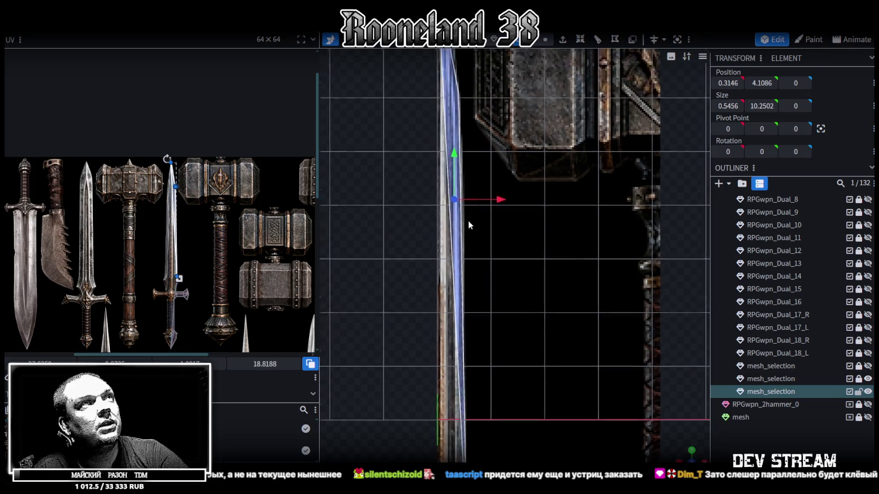
right_click_drag(449, 138, 475, 238)
scroll(496, 346, "up", 1)
mouse_move(496, 346)
left_mouse_down()
mouse_move(475, 317)
mouse_move(528, 296)
mouse_move(533, 318)
mouse_move(532, 63)
left_mouse_up()
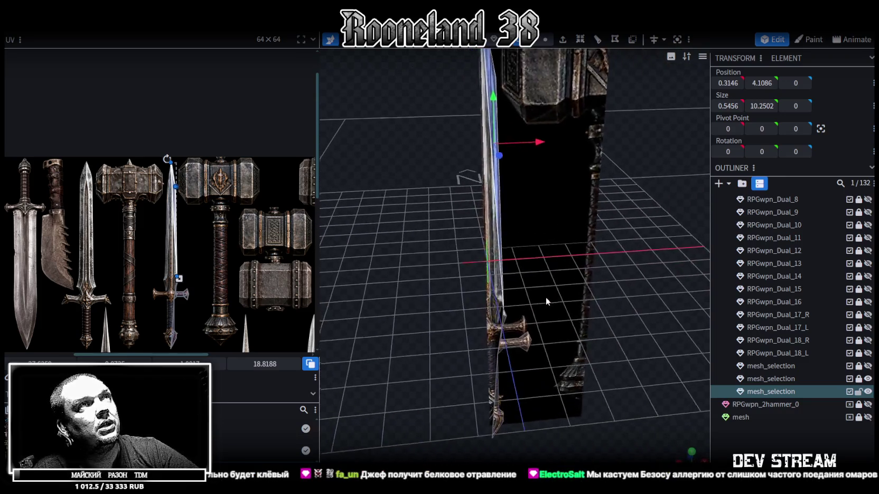
left_click(531, 45)
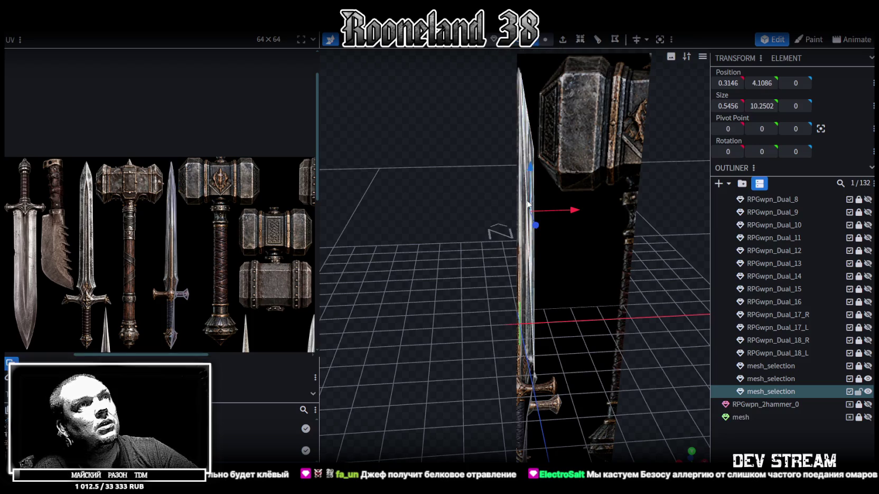
left_click_drag(449, 143, 427, 155)
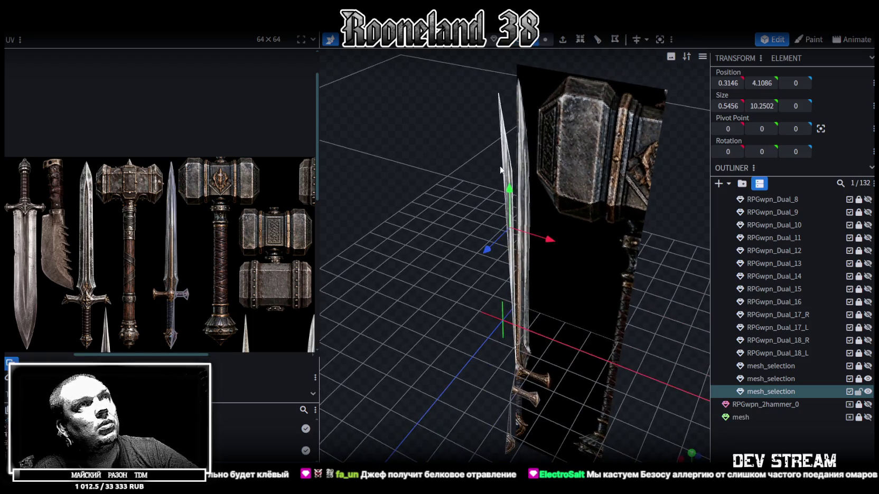
mouse_move(496, 177)
left_mouse_down()
mouse_move(485, 128)
mouse_move(521, 222)
mouse_move(606, 338)
mouse_move(535, 382)
mouse_move(528, 351)
left_mouse_up()
left_click(528, 351)
mouse_move(486, 287)
left_mouse_down()
mouse_move(453, 246)
mouse_move(425, 319)
mouse_move(405, 271)
mouse_move(345, 256)
mouse_move(503, 242)
mouse_move(494, 220)
mouse_move(451, 316)
mouse_move(465, 282)
mouse_move(454, 225)
mouse_move(443, 276)
mouse_move(444, 265)
left_mouse_up()
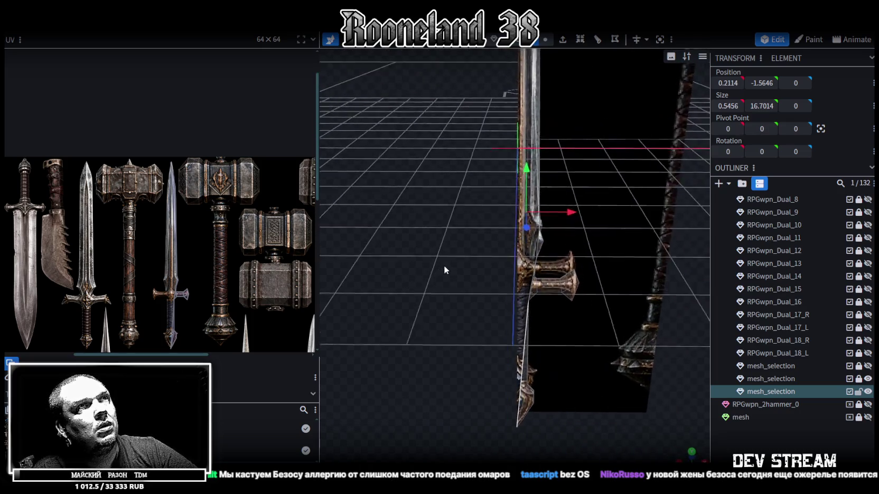
Extrude the sword edge along X-, reset its X position to 0, and merge the overlapping vertices.
left_click(563, 41)
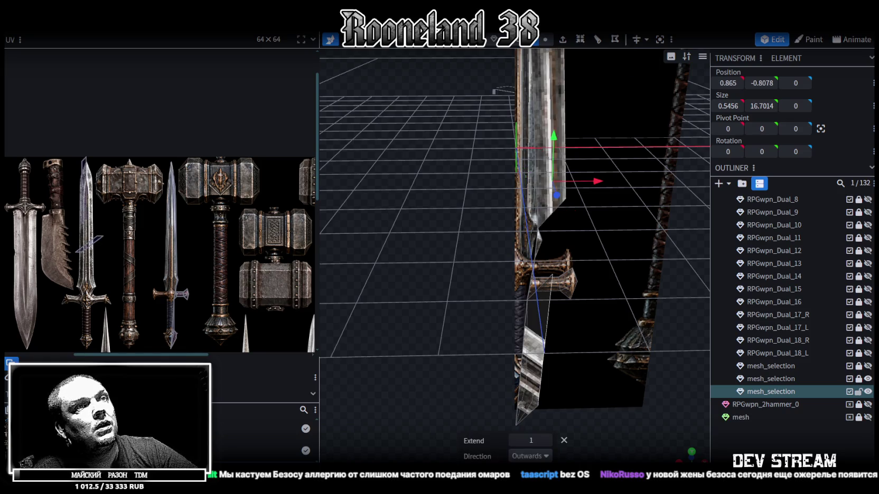
left_click(544, 456)
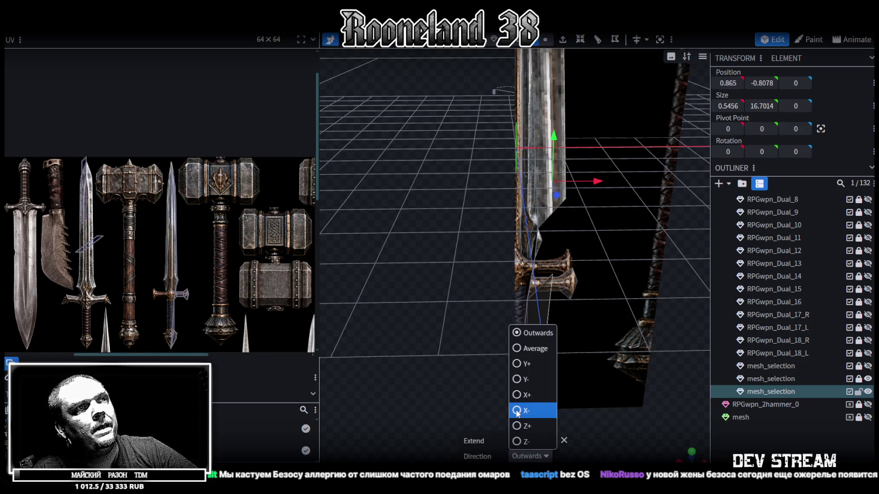
left_click(517, 414)
mouse_move(517, 414)
left_mouse_down()
mouse_move(448, 278)
mouse_move(552, 275)
mouse_move(709, 136)
left_mouse_up()
left_click(727, 83)
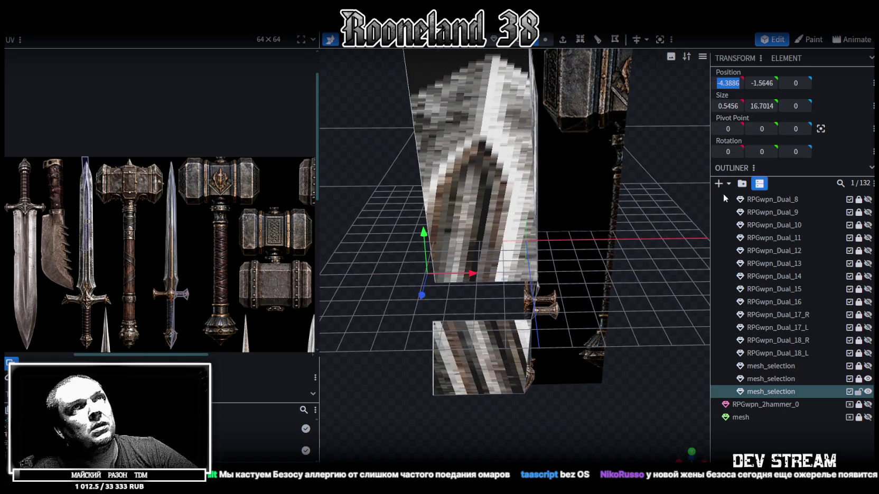
type("0")
key("Return")
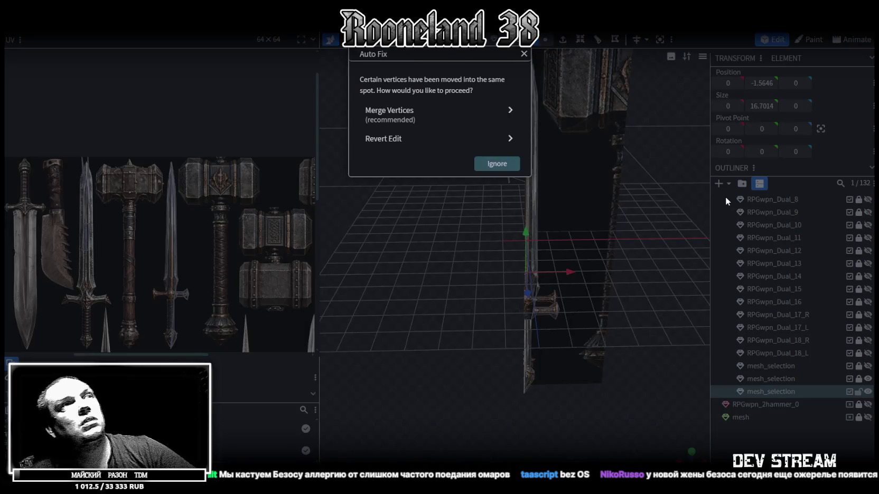
left_click(433, 114)
left_click_drag(466, 394, 634, 346)
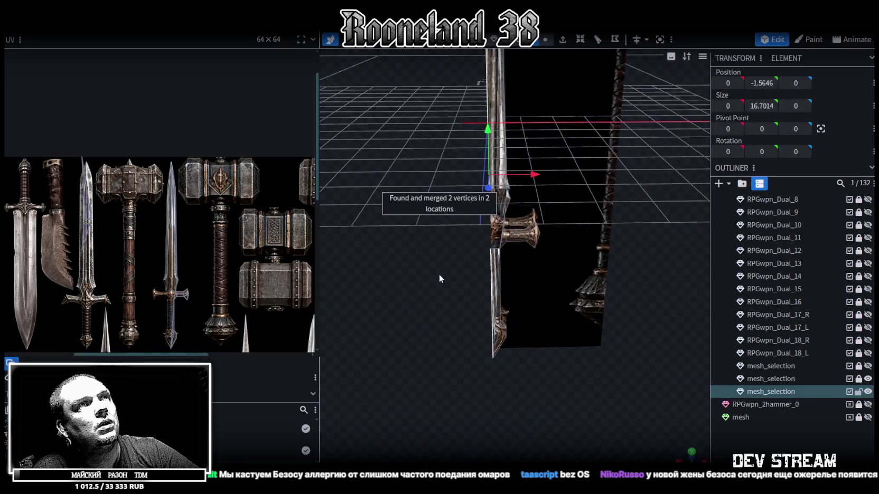
key("KP_1")
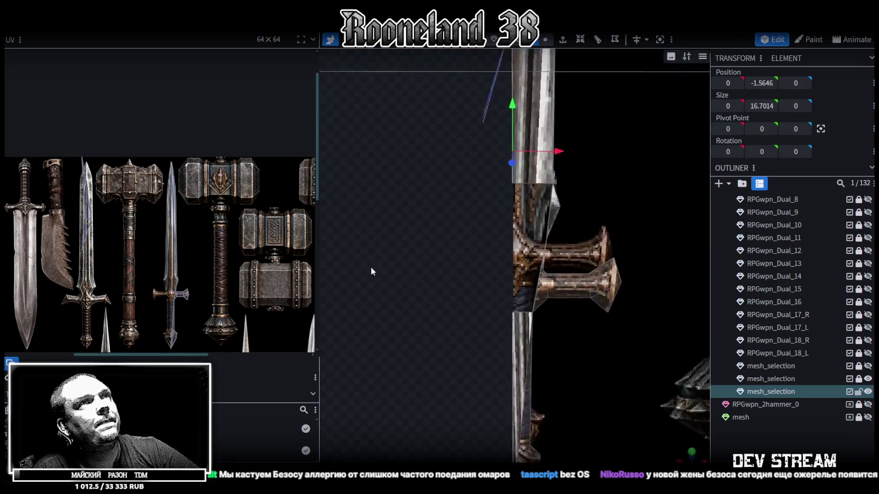
scroll(365, 258, "up", 3)
scroll(380, 237, "up", 2)
mouse_move(379, 236)
left_mouse_down()
mouse_move(422, 219)
mouse_move(393, 222)
mouse_move(415, 213)
mouse_move(414, 230)
mouse_move(407, 228)
mouse_move(418, 222)
left_mouse_up()
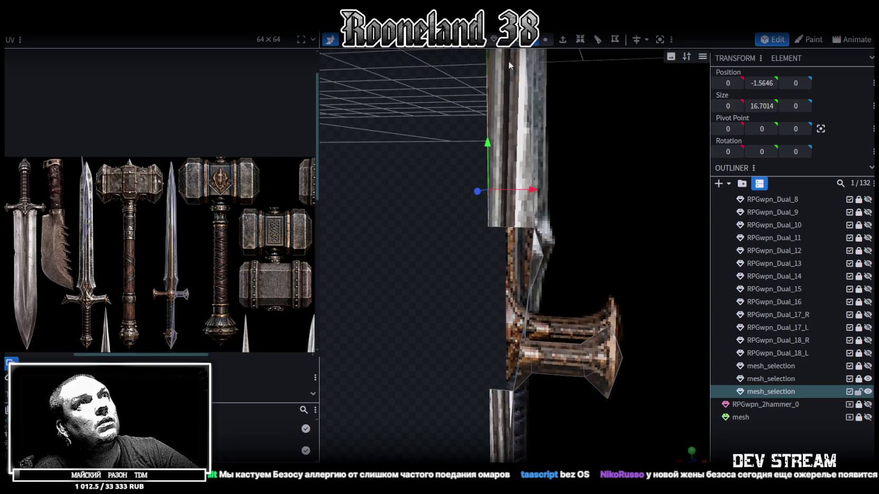
left_click(540, 143)
scroll(537, 238, "up", 2)
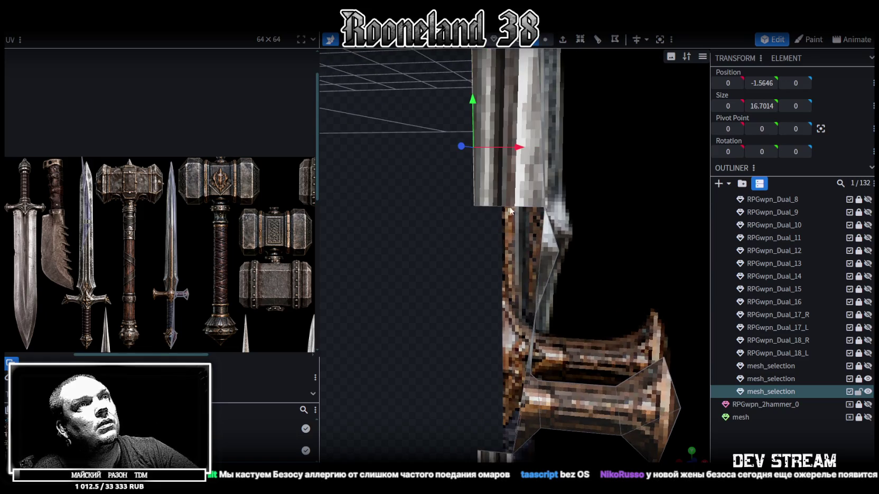
left_click(540, 252)
scroll(428, 231, "down", 2)
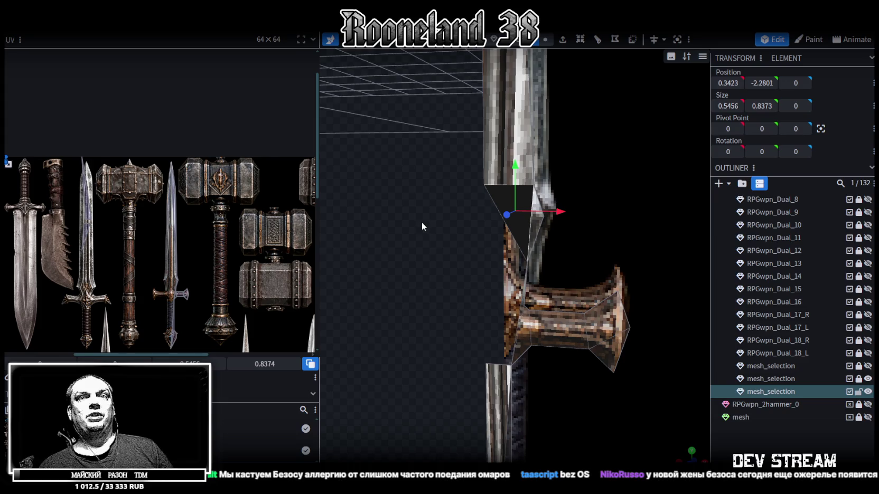
Select faces around the crossguard one by one to inspect them.
mouse_move(421, 222)
left_mouse_down()
mouse_move(476, 345)
mouse_move(450, 250)
mouse_move(492, 272)
mouse_move(545, 277)
left_mouse_up()
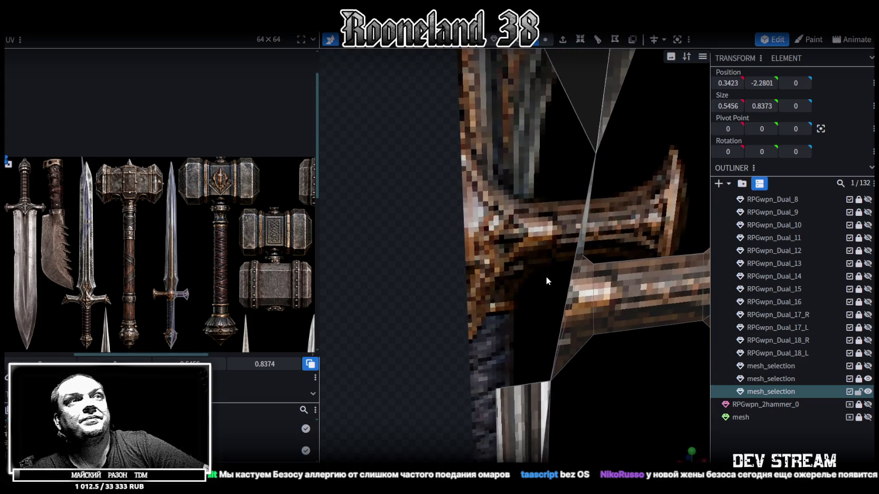
left_click(572, 269)
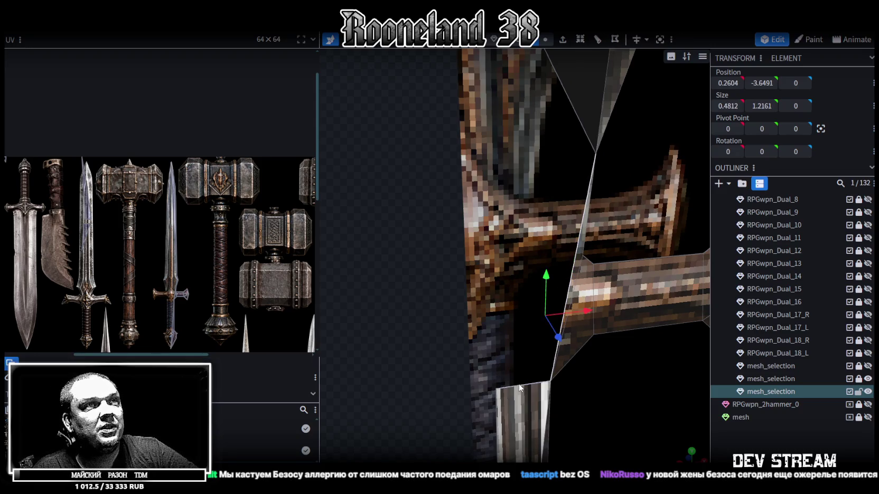
left_click(524, 381)
left_click_drag(412, 213, 526, 228)
left_click(526, 228)
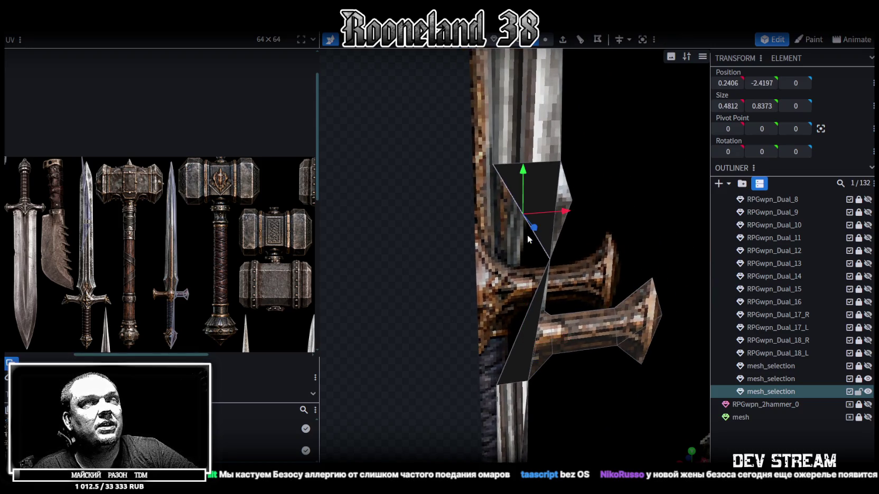
Save the model as RPGweapon.bbmodel.
mouse_move(526, 228)
left_mouse_down()
mouse_move(369, 216)
mouse_move(407, 213)
mouse_move(452, 245)
mouse_move(407, 236)
mouse_move(436, 203)
mouse_move(449, 211)
left_mouse_up()
key("ctrl+s")
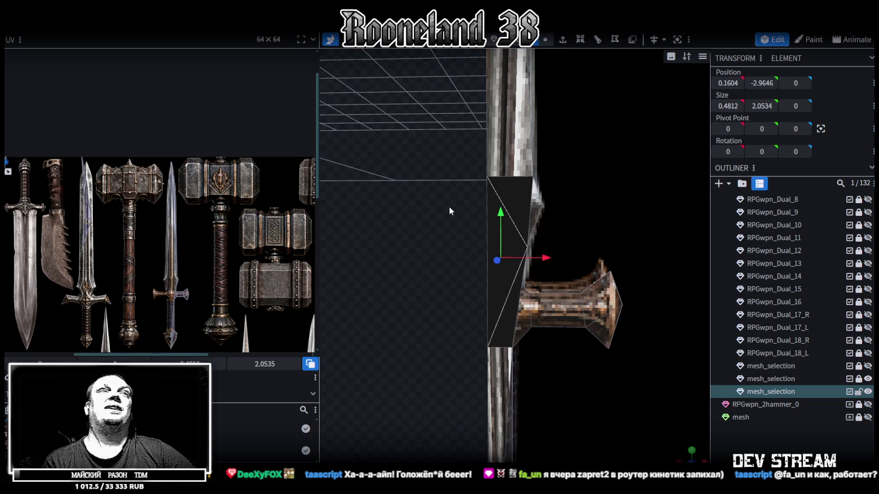
mouse_move(528, 328)
left_mouse_down()
mouse_move(639, 240)
mouse_move(588, 256)
mouse_move(518, 247)
mouse_move(444, 207)
mouse_move(409, 268)
mouse_move(512, 278)
mouse_move(409, 281)
mouse_move(464, 222)
left_mouse_up()
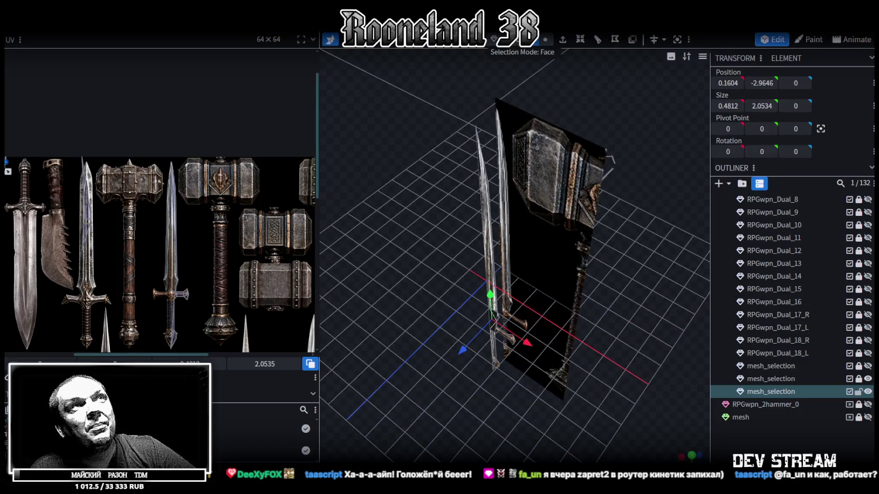
Select the whole flat sword face and check it in a zoomed front view, then in perspective.
left_click(475, 195)
left_click(475, 196)
left_click_drag(476, 196, 450, 144)
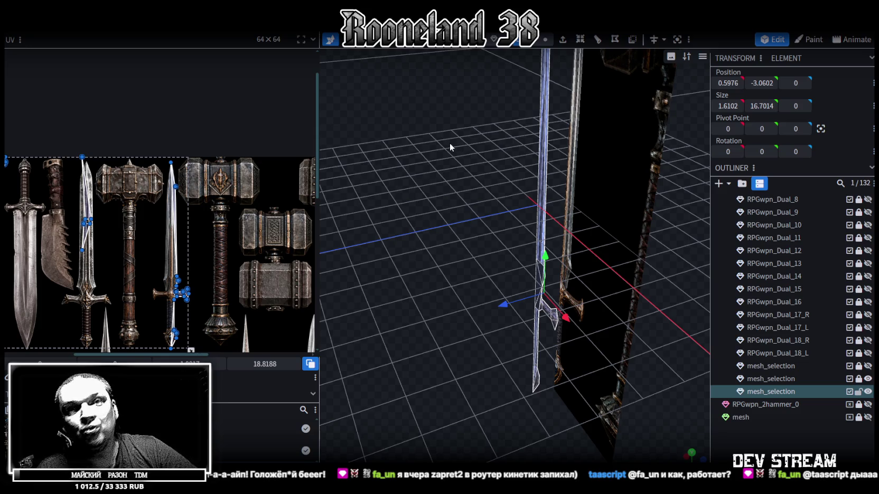
mouse_move(460, 140)
left_mouse_down()
mouse_move(482, 181)
mouse_move(702, 451)
left_mouse_up()
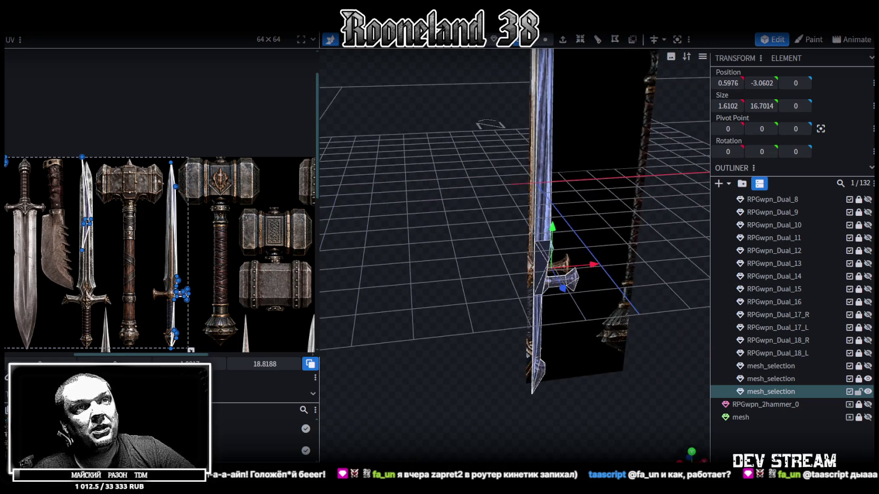
left_click(691, 455)
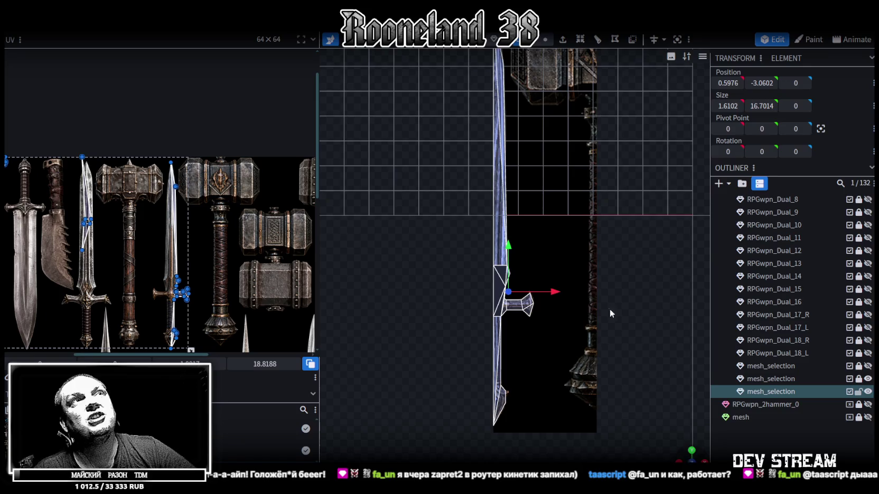
scroll(515, 338, "up", 2)
scroll(543, 321, "up", 2)
scroll(568, 308, "up", 2)
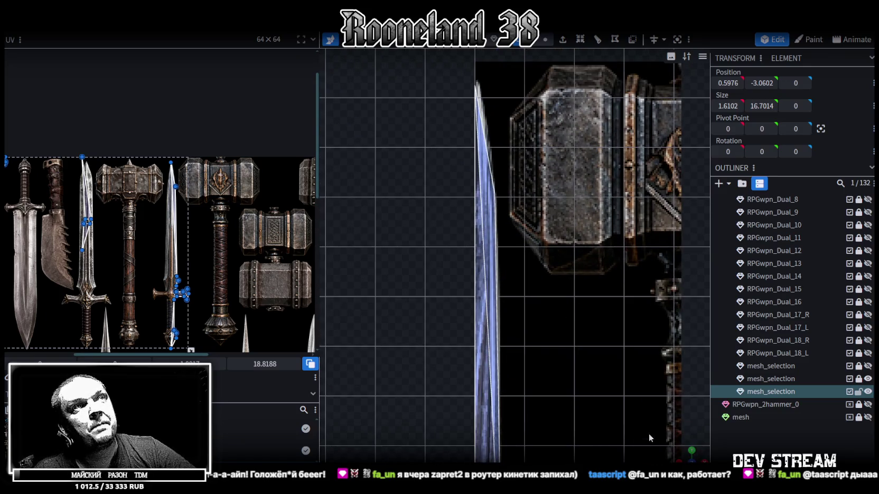
mouse_move(650, 438)
left_mouse_down()
mouse_move(472, 288)
mouse_move(412, 287)
mouse_move(421, 309)
mouse_move(426, 259)
mouse_move(458, 250)
mouse_move(429, 247)
mouse_move(398, 264)
mouse_move(460, 221)
left_mouse_up()
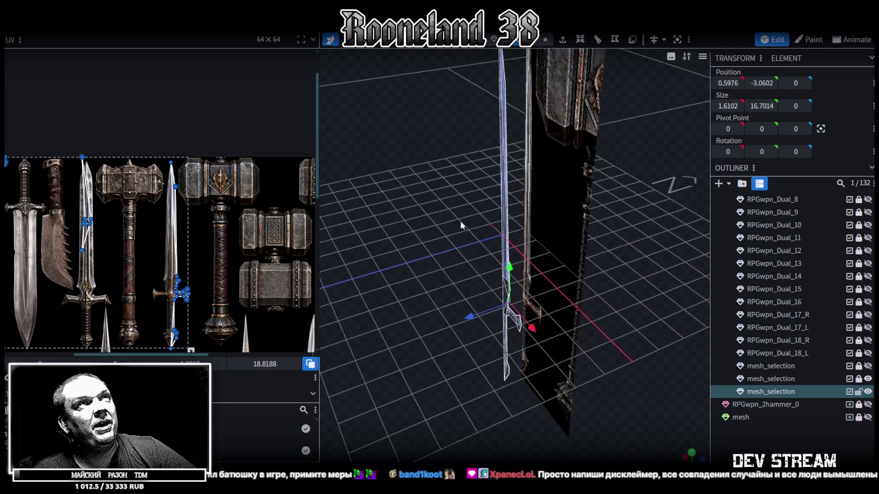
Extrude the flat sword face 0.25 units along Z+ and inspect the thickened blade from several angles.
left_click(563, 40)
left_click(551, 456)
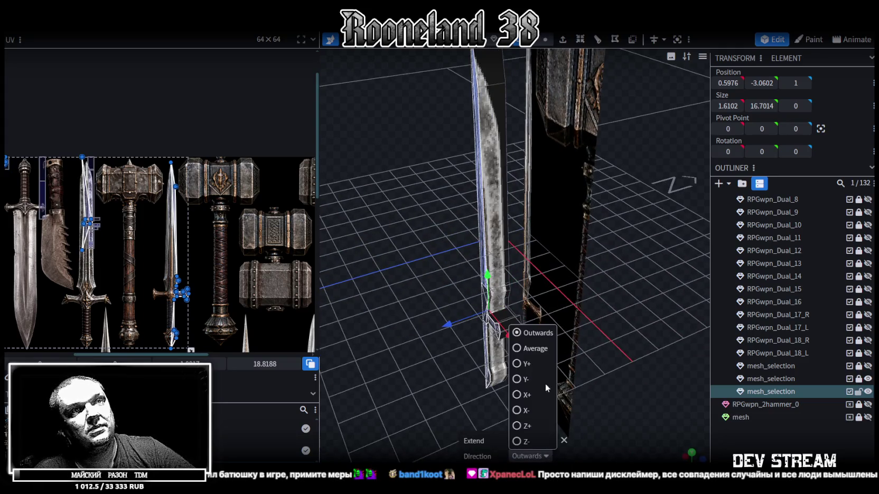
left_click(526, 426)
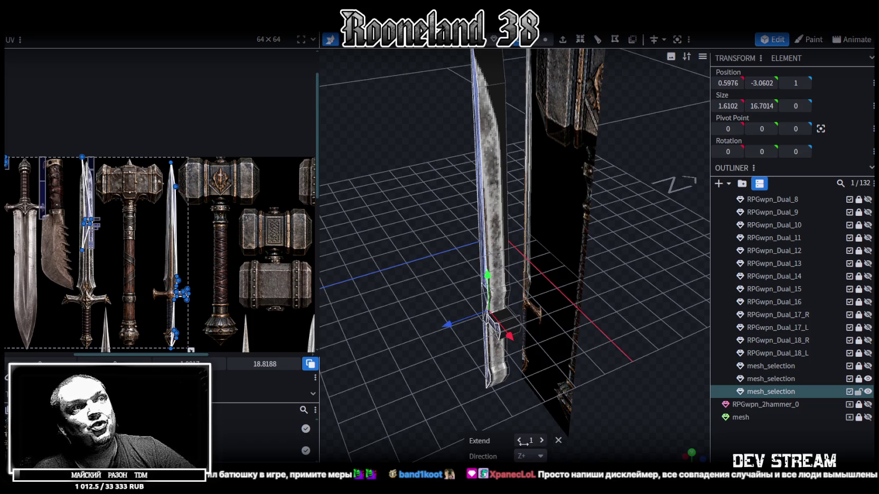
left_click_drag(523, 441, 536, 440)
left_click(542, 441)
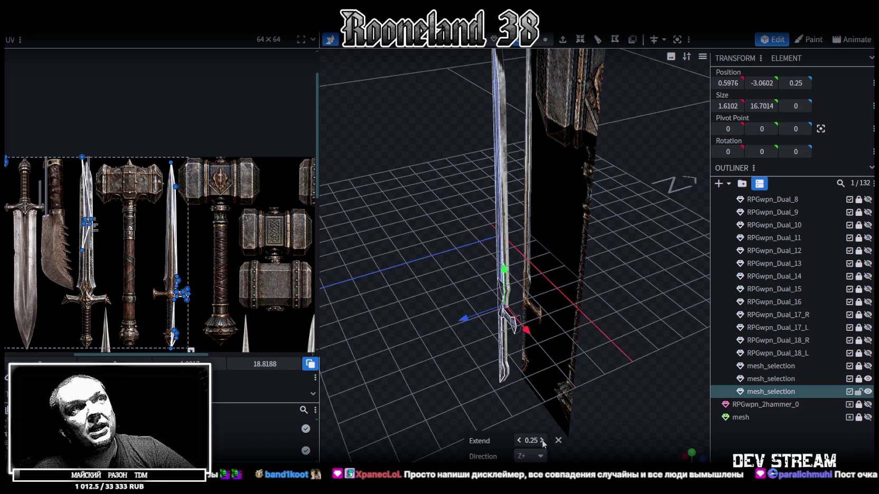
mouse_move(531, 421)
left_mouse_down()
mouse_move(606, 289)
mouse_move(618, 325)
mouse_move(613, 318)
left_mouse_up()
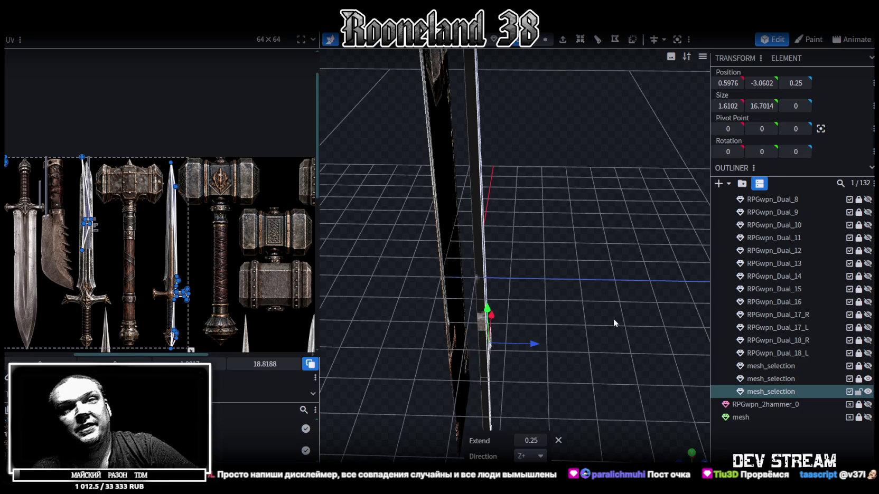
mouse_move(596, 331)
left_mouse_down()
mouse_move(526, 316)
mouse_move(566, 328)
mouse_move(546, 337)
mouse_move(559, 329)
left_mouse_up()
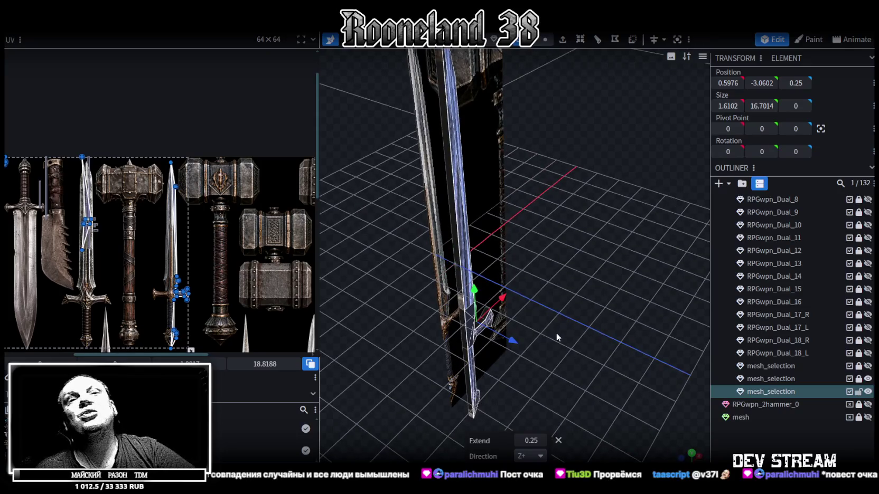